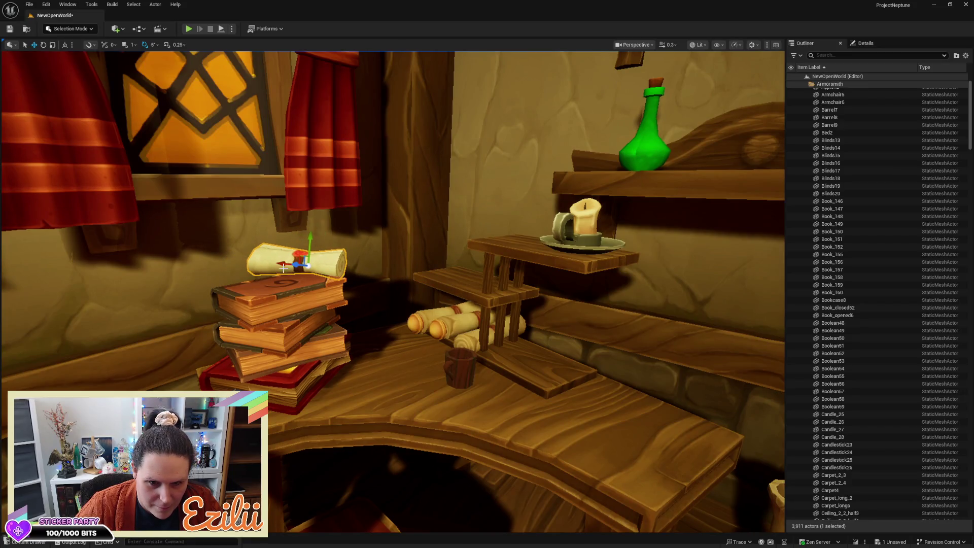
# - Rotate and tilt the scroll on the book stack, turn it 5 degrees, and raise it slightly onto the books
pyautogui.press('f')
pyautogui.press('e')
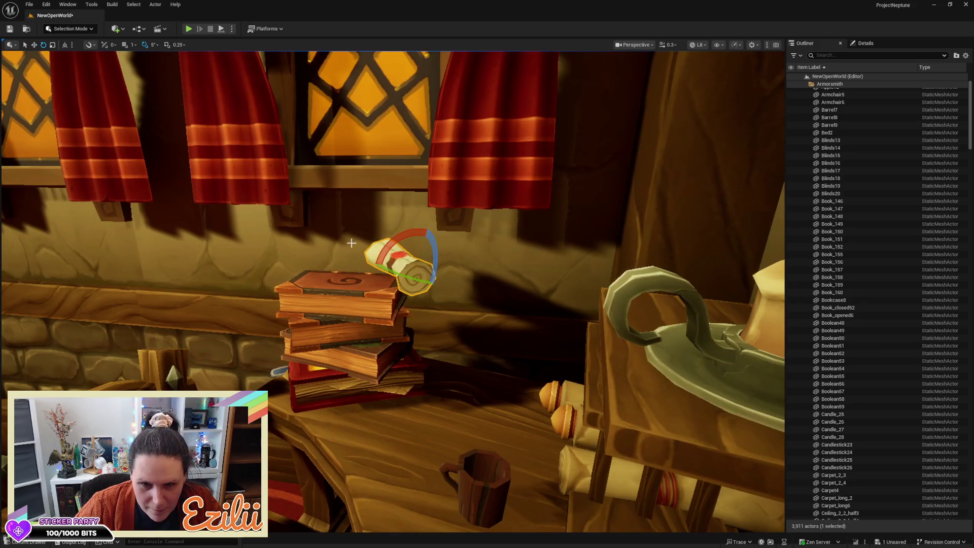
pyautogui.moveTo(392, 241); pyautogui.dragTo(388, 242)
pyautogui.press('w')
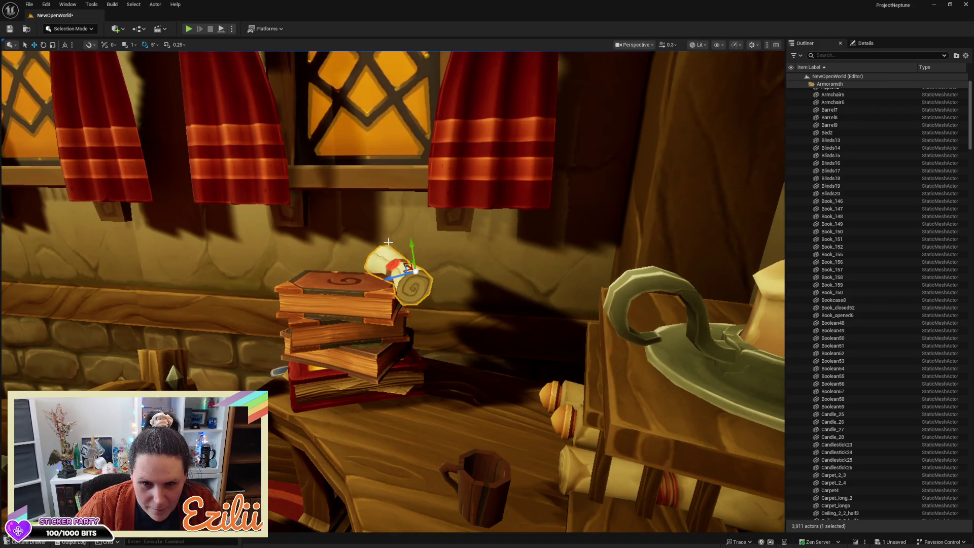
pyautogui.moveTo(385, 259)
pyautogui.mouseDown()
pyautogui.moveTo(387, 273)
pyautogui.moveTo(339, 279)
pyautogui.moveTo(359, 249)
pyautogui.moveTo(370, 282)
pyautogui.moveTo(386, 283)
pyautogui.mouseUp()
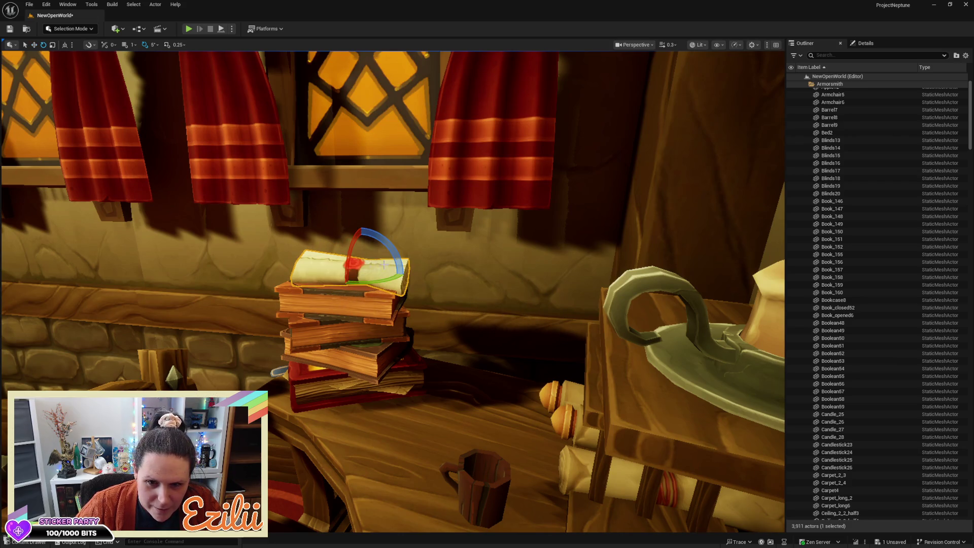
pyautogui.moveTo(325, 268); pyautogui.dragTo(325, 268)
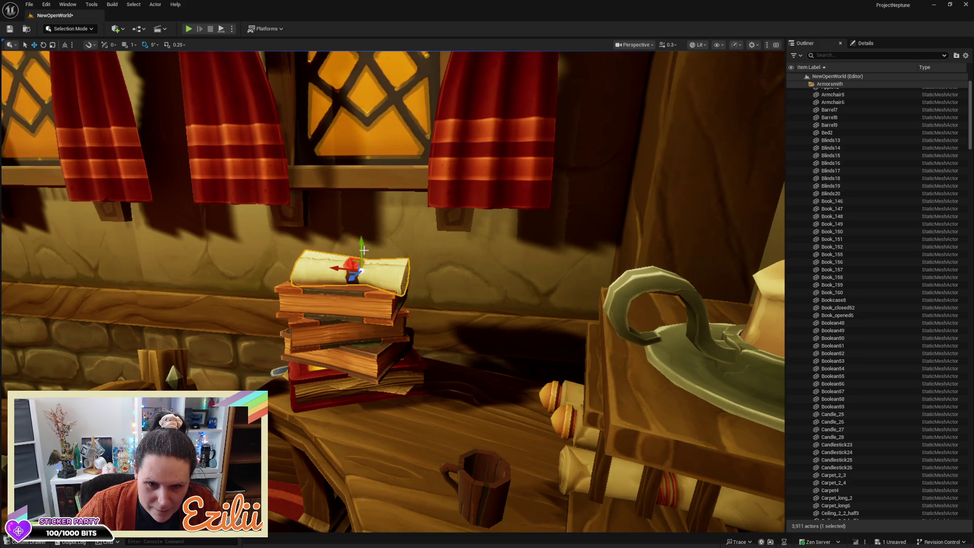
pyautogui.scroll(2, 363, 250)
pyautogui.moveTo(364, 250); pyautogui.dragTo(367, 242)
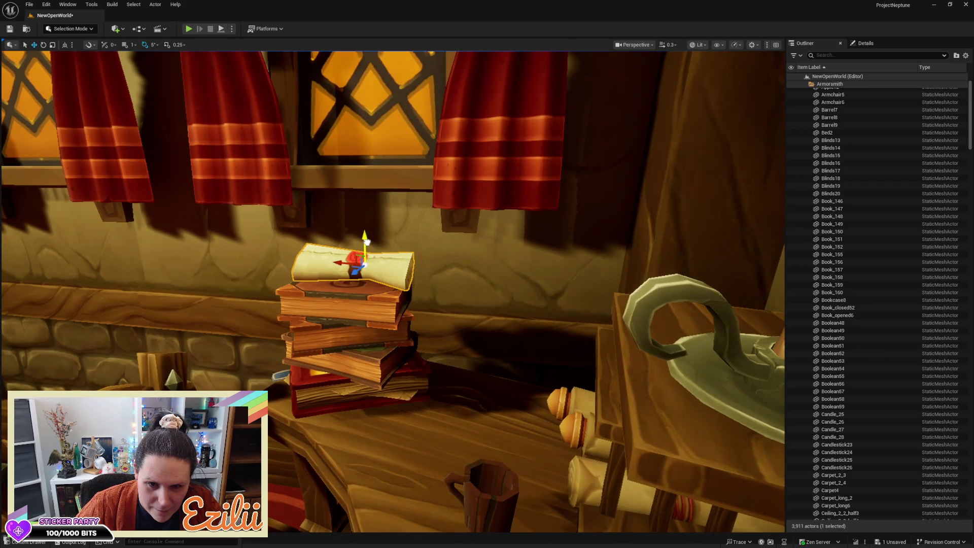
pyautogui.scroll(5, 393, 292)
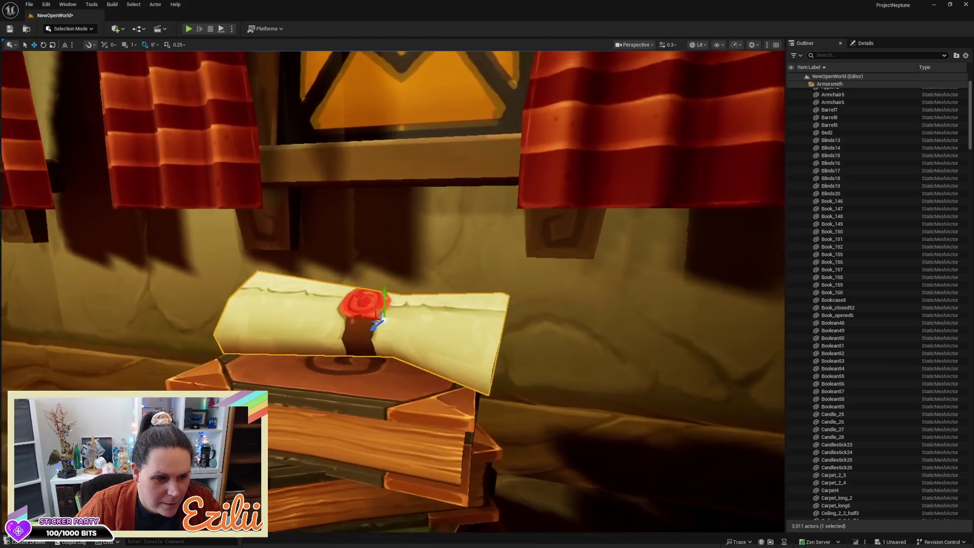
pyautogui.scroll(-3, 394, 292)
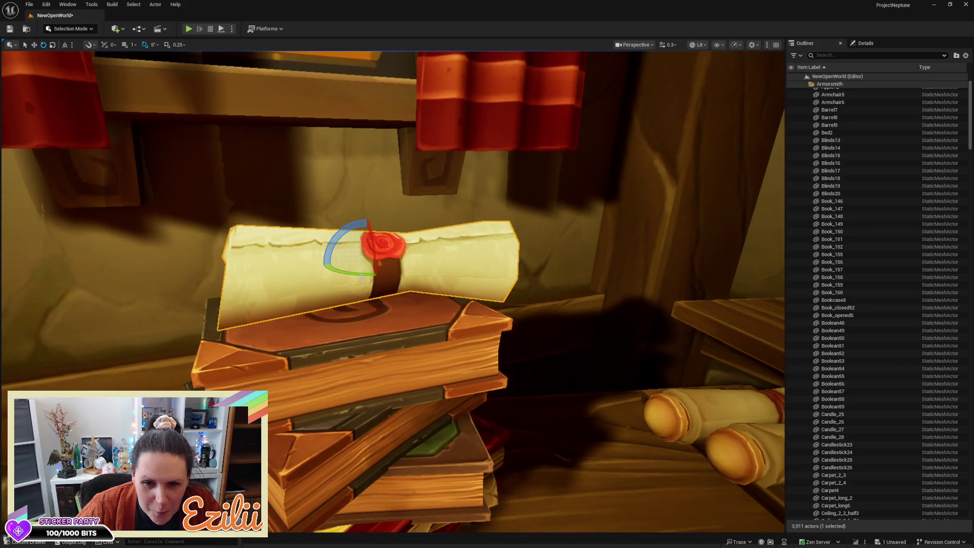
# - Turn the scroll 20 degrees about its vertical axis, undoing an upright tilt so it stays diagonal
pyautogui.moveTo(361, 277)
pyautogui.mouseDown()
pyautogui.moveTo(340, 277)
pyautogui.moveTo(442, 273)
pyautogui.mouseUp()
pyautogui.press('w')
pyautogui.press('e')
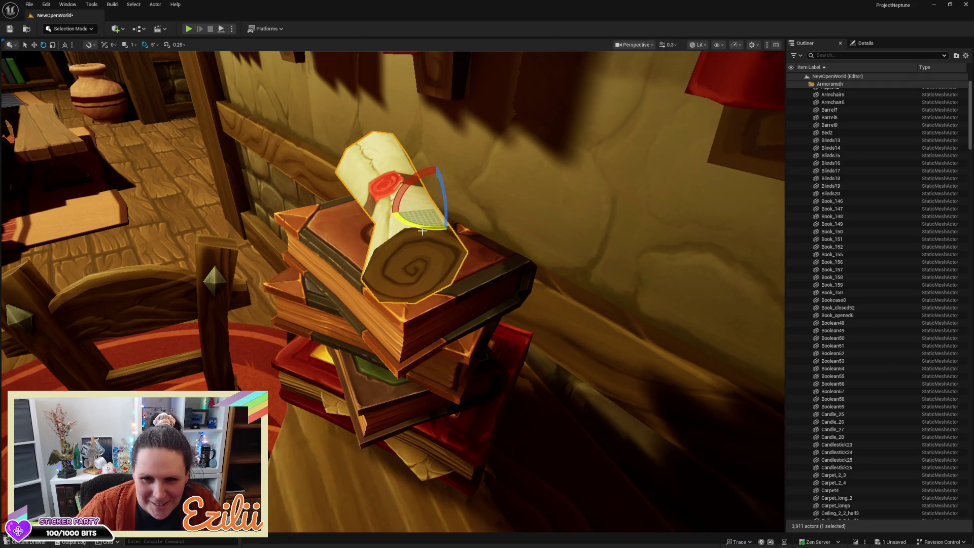
pyautogui.moveTo(424, 229); pyautogui.dragTo(420, 228)
pyautogui.press('w')
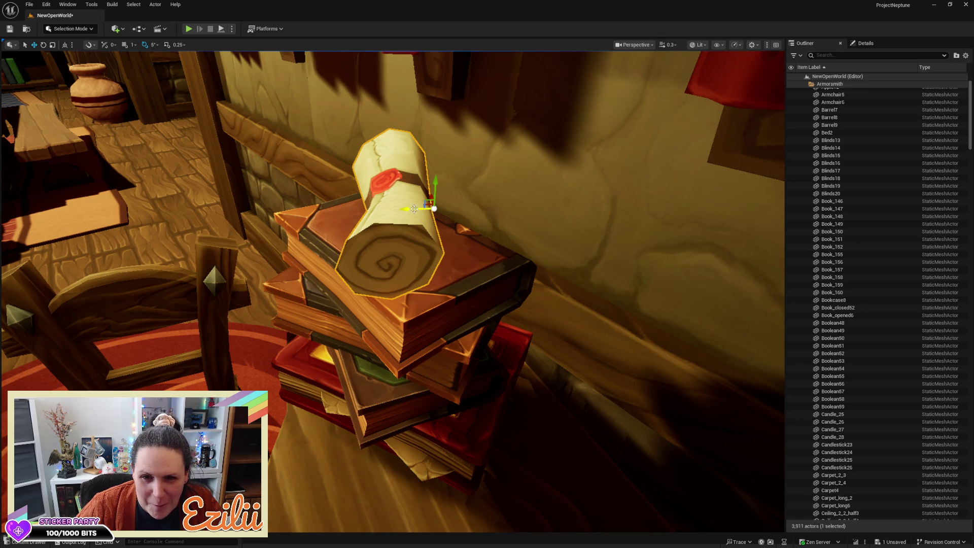
pyautogui.hotkey('ctrl', 'z')
pyautogui.moveTo(436, 208)
pyautogui.mouseDown()
pyautogui.moveTo(416, 219)
pyautogui.moveTo(433, 224)
pyautogui.moveTo(416, 223)
pyautogui.mouseUp()
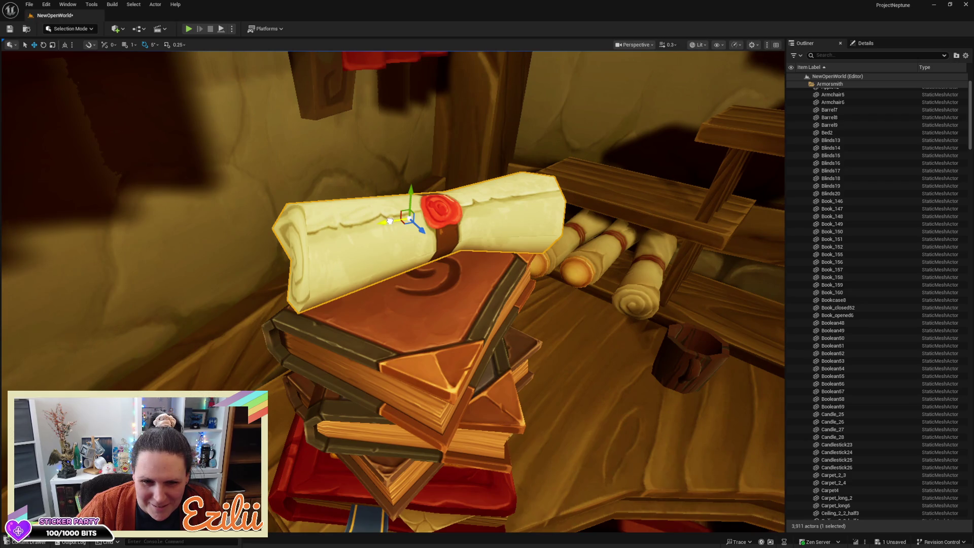
pyautogui.moveTo(408, 248); pyautogui.dragTo(465, 252)
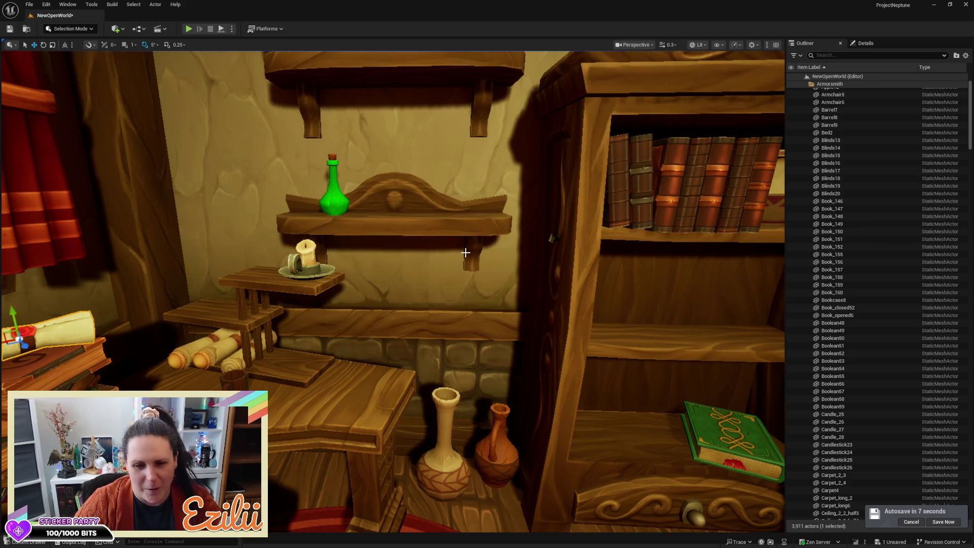
# - Rotate the green book 60 degrees and move it from the bookcase's bottom shelf onto the desk
pyautogui.press('s')
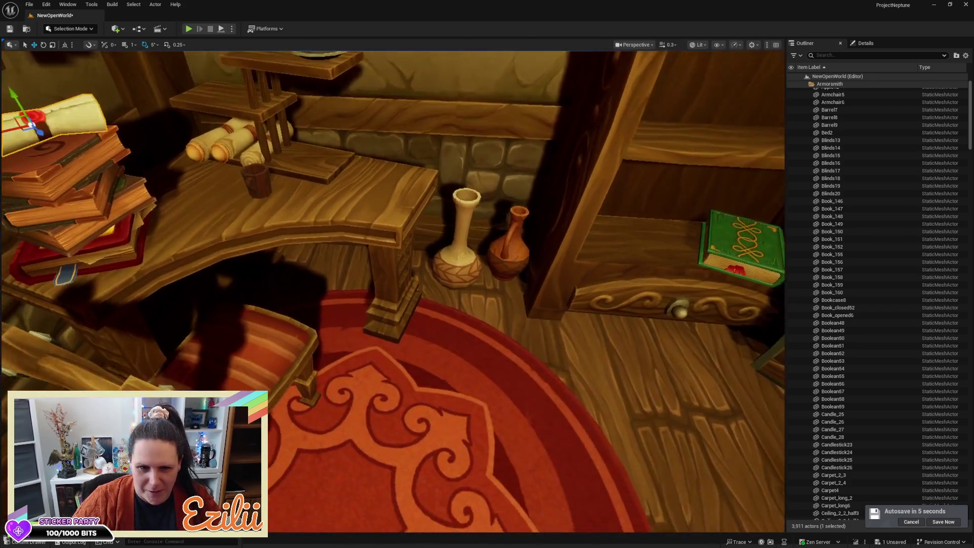
pyautogui.press('d')
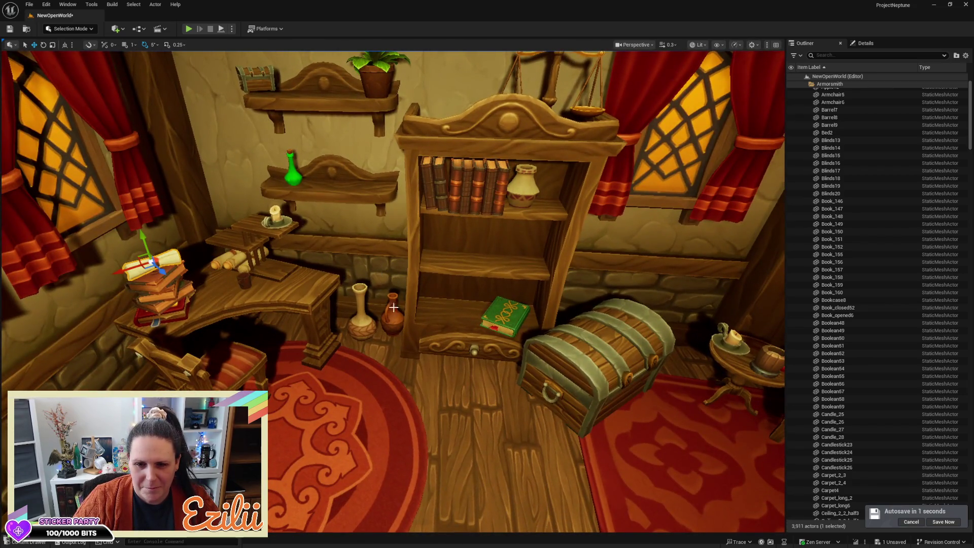
pyautogui.click(504, 318)
pyautogui.press('e')
pyautogui.moveTo(515, 346)
pyautogui.mouseDown()
pyautogui.moveTo(550, 341)
pyautogui.moveTo(517, 330)
pyautogui.moveTo(510, 249)
pyautogui.moveTo(439, 223)
pyautogui.moveTo(314, 262)
pyautogui.moveTo(316, 288)
pyautogui.moveTo(334, 289)
pyautogui.mouseUp()
pyautogui.press('w')
pyautogui.press('e')
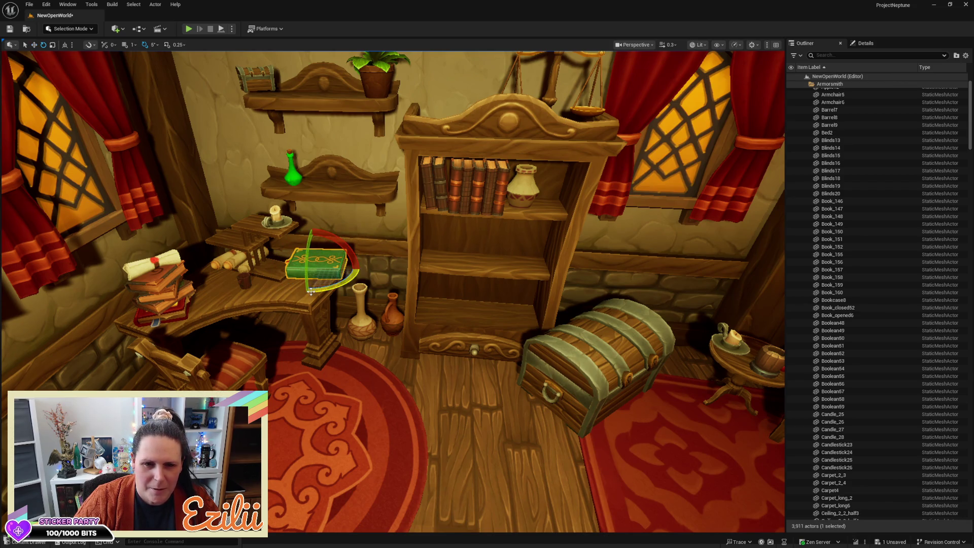
# - Select the green book SM_Book_14, reset its rotation, and turn it upright and around to show its spine
pyautogui.click(330, 182)
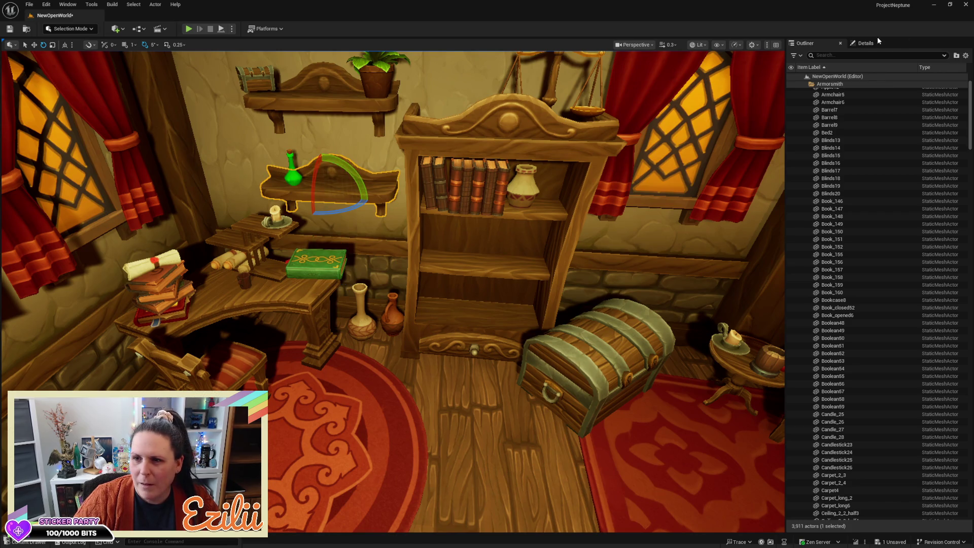
pyautogui.click(878, 42)
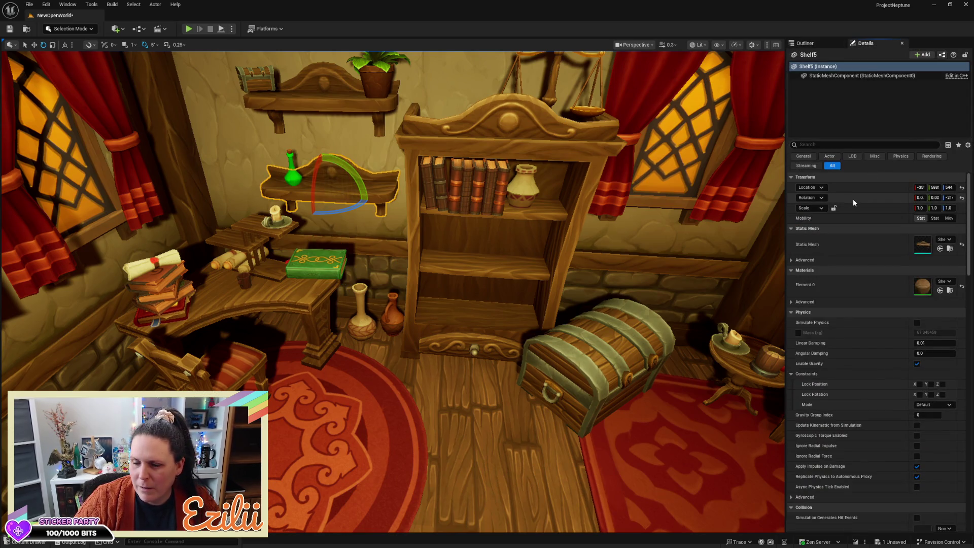
pyautogui.click(340, 264)
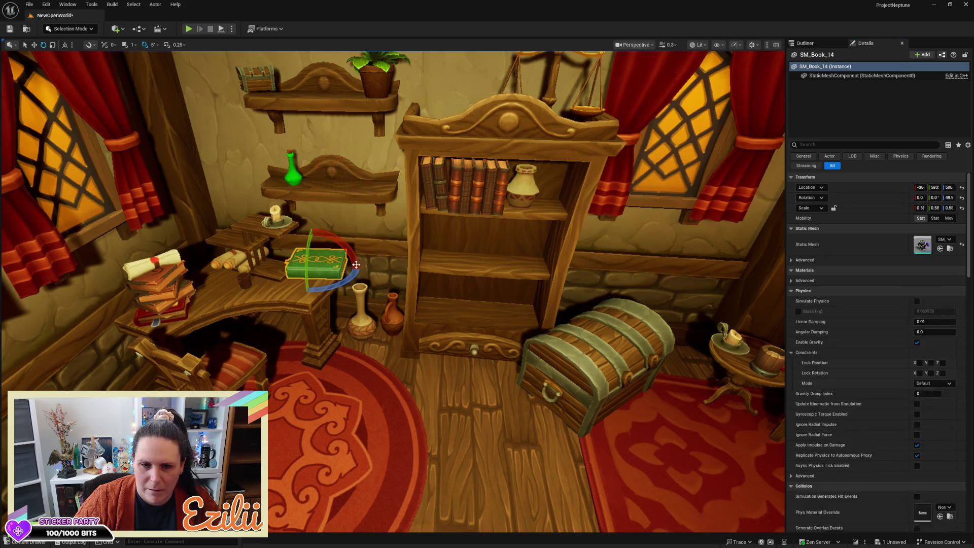
pyautogui.keyDown('shift'); pyautogui.click(857, 196); pyautogui.keyUp('shift')
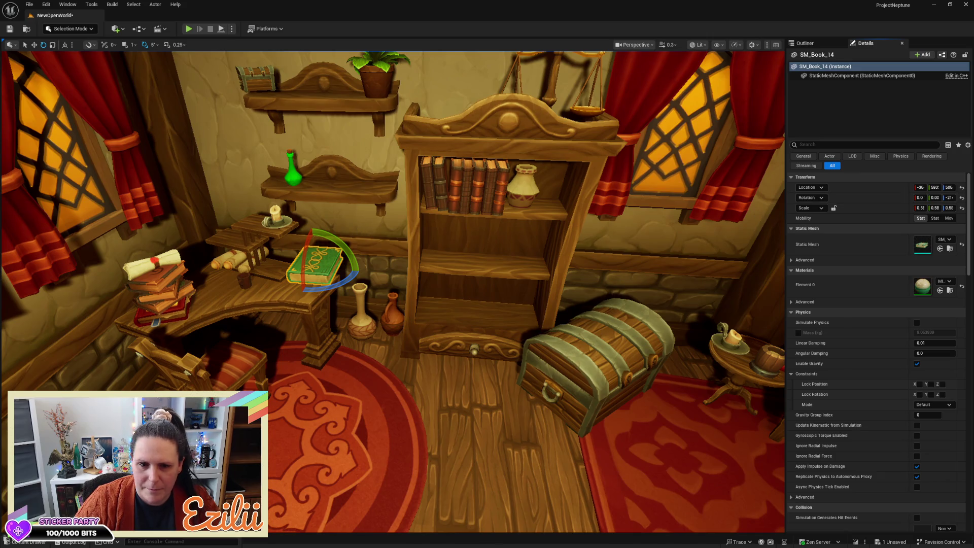
pyautogui.scroll(3, 359, 243)
pyautogui.press('w')
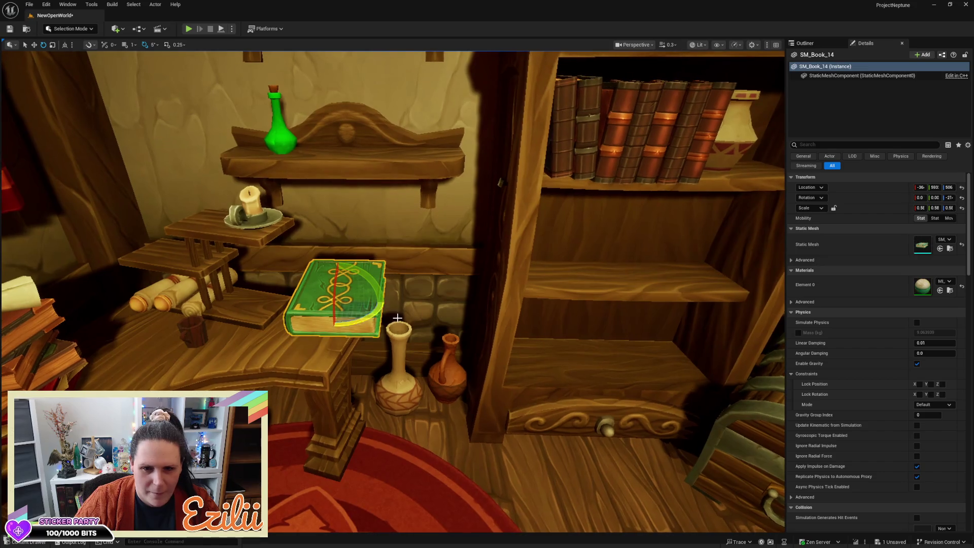
pyautogui.moveTo(535, 347); pyautogui.dragTo(513, 349)
pyautogui.moveTo(387, 313)
pyautogui.mouseDown()
pyautogui.moveTo(449, 326)
pyautogui.moveTo(441, 335)
pyautogui.mouseUp()
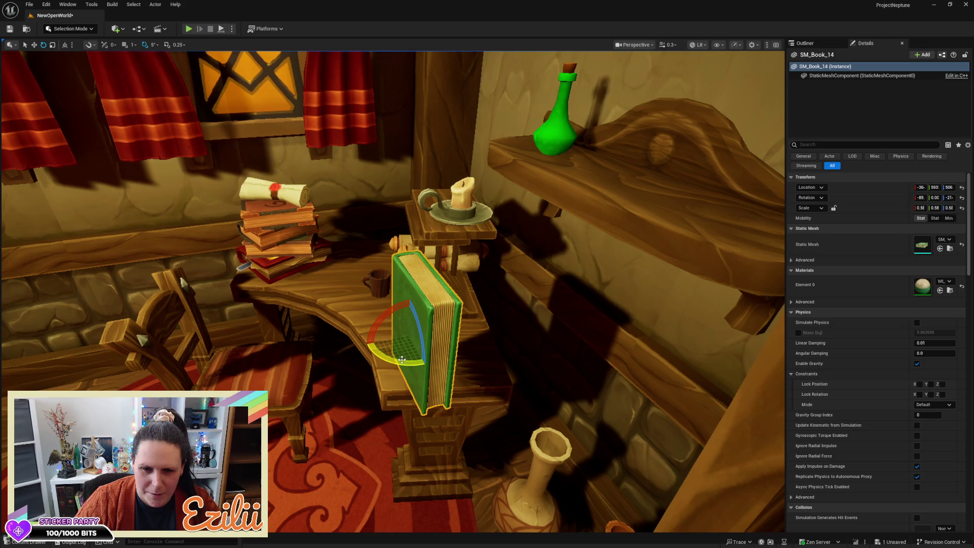
pyautogui.moveTo(404, 375); pyautogui.dragTo(345, 377)
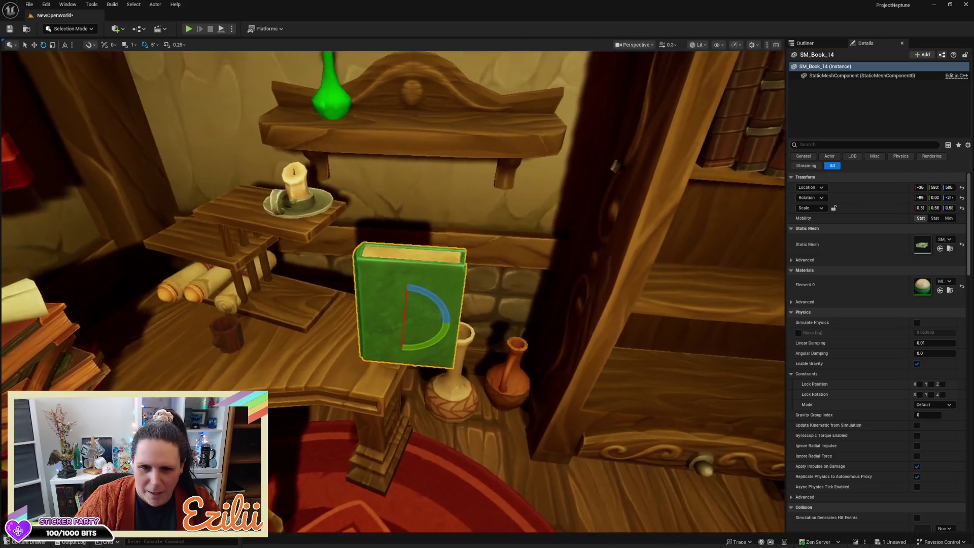
pyautogui.moveTo(441, 305)
pyautogui.mouseDown()
pyautogui.moveTo(416, 325)
pyautogui.moveTo(378, 330)
pyautogui.mouseUp()
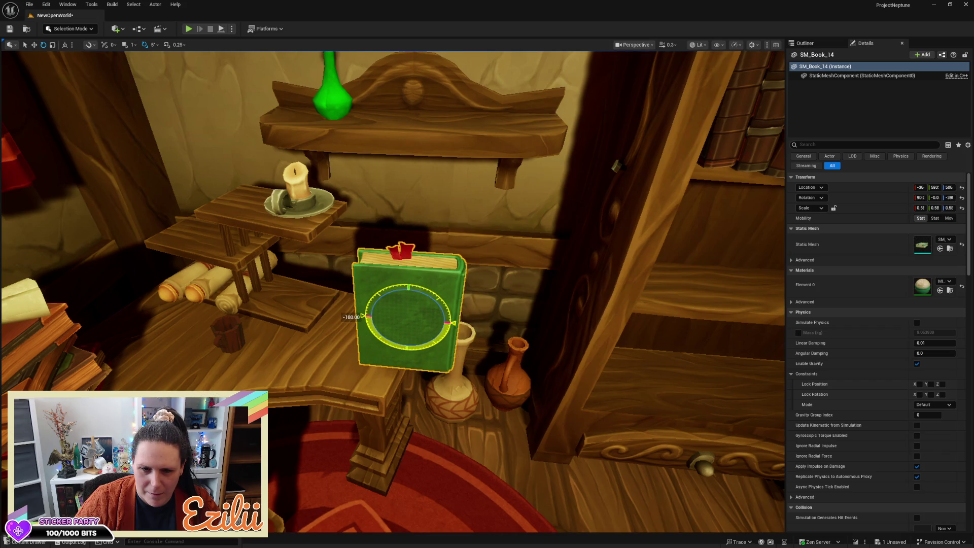
pyautogui.moveTo(365, 325)
pyautogui.mouseDown()
pyautogui.moveTo(391, 299)
pyautogui.moveTo(416, 293)
pyautogui.moveTo(413, 330)
pyautogui.moveTo(411, 137)
pyautogui.mouseUp()
# - Lift the book, tip it about 85 degrees to lie flat, and lower it onto the upper shelf
pyautogui.press('w')
pyautogui.press('f')
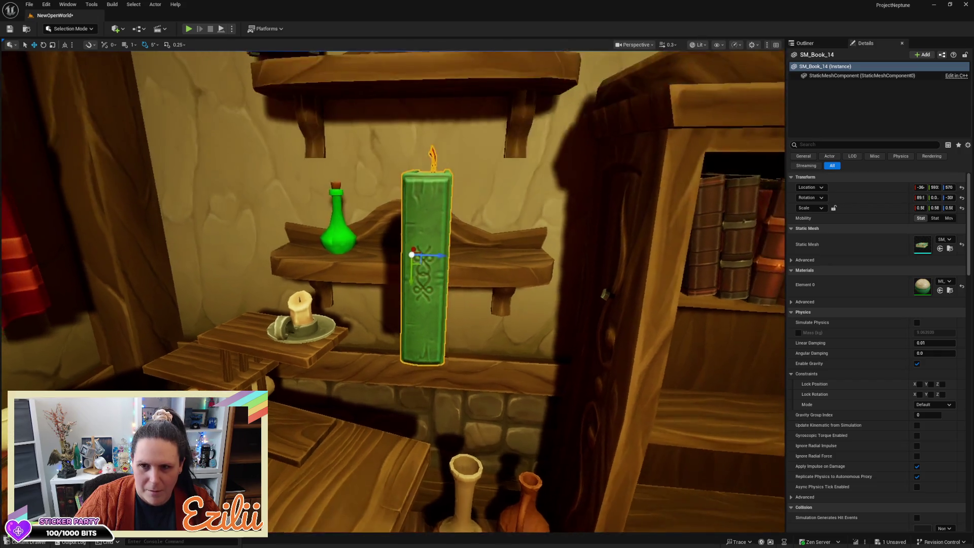
pyautogui.scroll(-5, 388, 292)
pyautogui.moveTo(404, 273)
pyautogui.mouseDown()
pyautogui.moveTo(505, 285)
pyautogui.moveTo(598, 276)
pyautogui.moveTo(675, 249)
pyautogui.mouseUp()
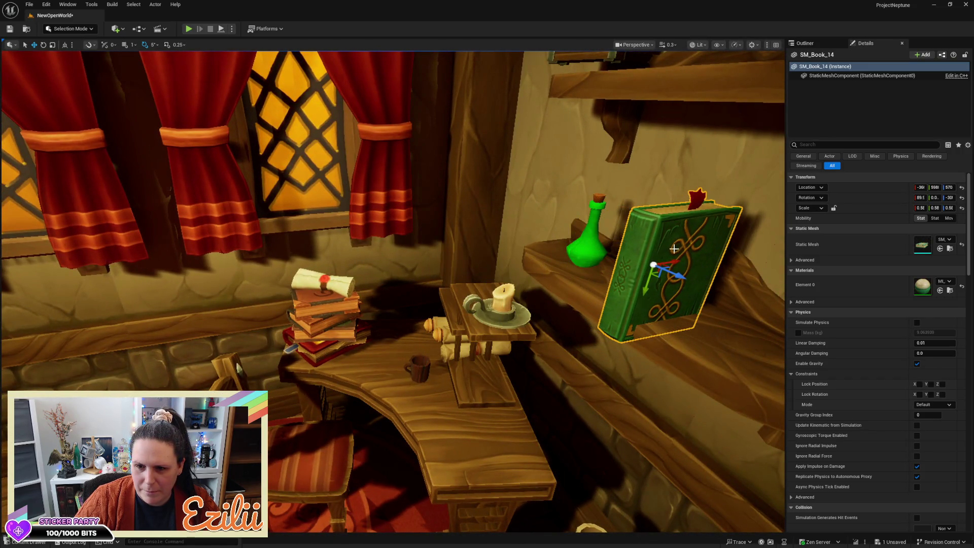
pyautogui.moveTo(647, 287)
pyautogui.mouseDown()
pyautogui.moveTo(648, 274)
pyautogui.moveTo(700, 231)
pyautogui.mouseUp()
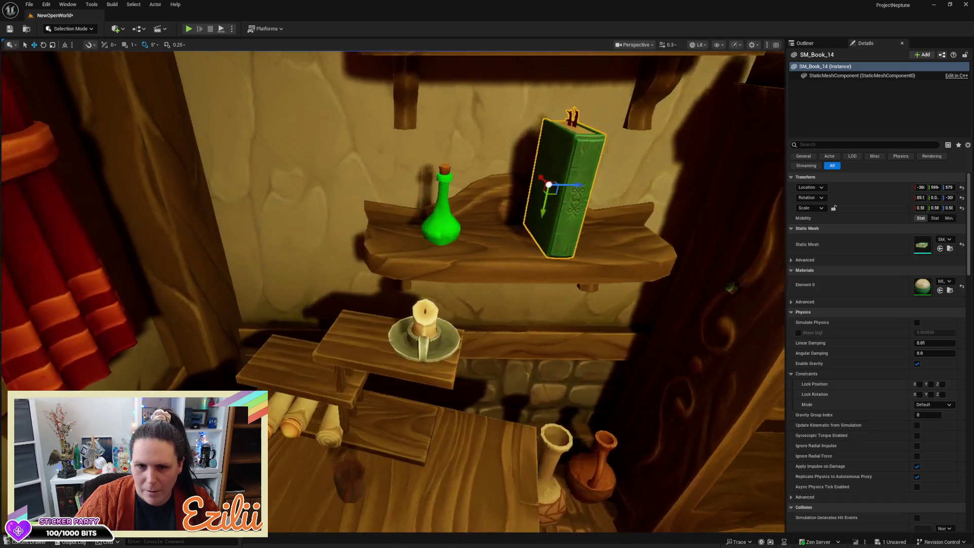
pyautogui.press('e')
pyautogui.moveTo(558, 151)
pyautogui.mouseDown()
pyautogui.moveTo(525, 172)
pyautogui.moveTo(579, 133)
pyautogui.mouseUp()
pyautogui.press('w')
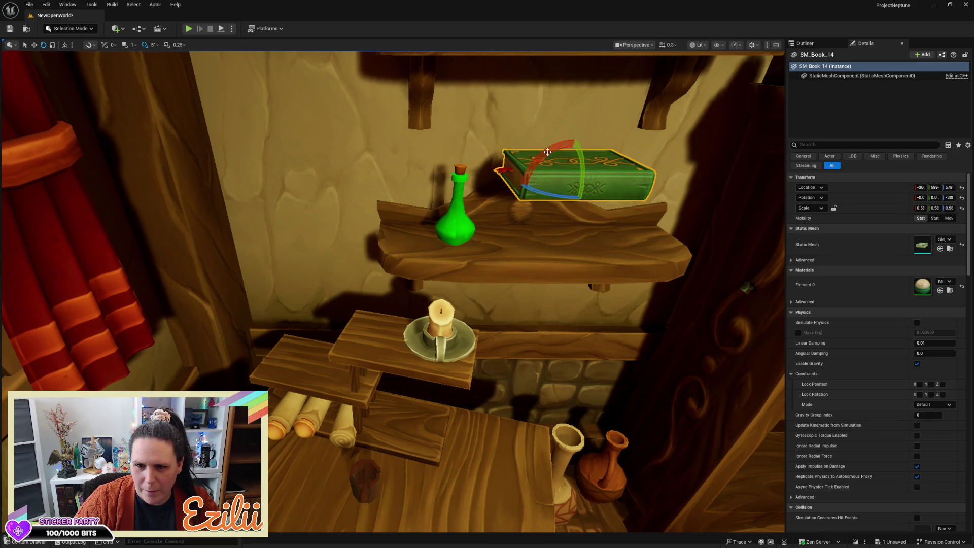
pyautogui.scroll(-2, 394, 292)
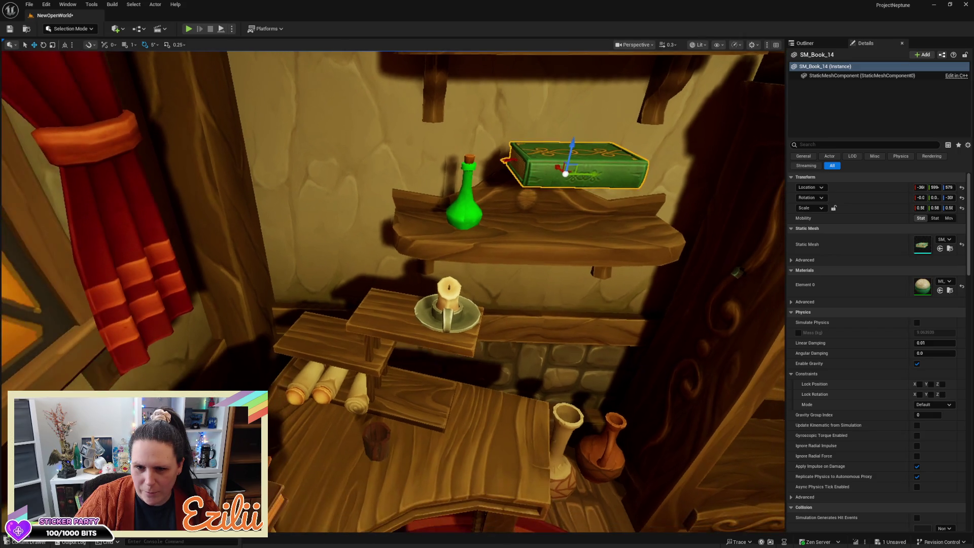
pyautogui.moveTo(573, 146); pyautogui.dragTo(562, 204)
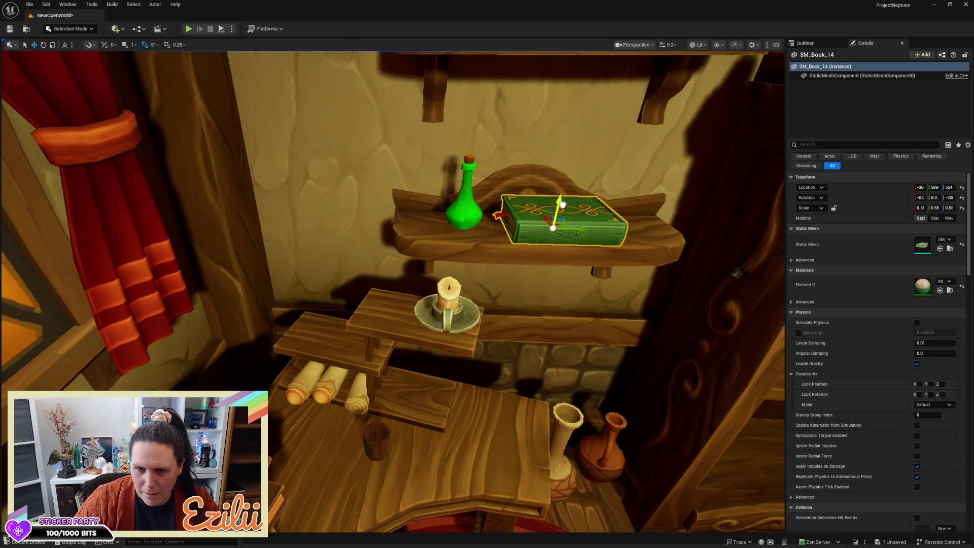
# - Raise the green potion bottle onto the green book, Location Z from 553 to 564
pyautogui.click(457, 202)
pyautogui.moveTo(466, 210)
pyautogui.mouseDown()
pyautogui.moveTo(459, 173)
pyautogui.moveTo(453, 194)
pyautogui.moveTo(558, 212)
pyautogui.moveTo(472, 226)
pyautogui.mouseUp()
pyautogui.keyDown('ctrl'); pyautogui.click(591, 226); pyautogui.keyUp('ctrl')
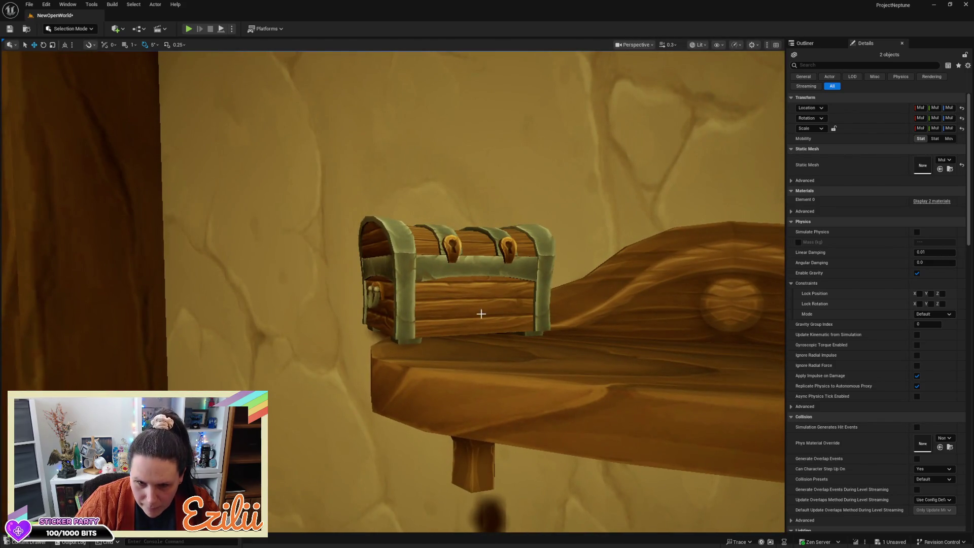
# - Check the chest with its lid and Potion_39 on the shelf, then open the Content Drawer's Chest equipment folder
pyautogui.click(427, 252)
pyautogui.keyDown('ctrl'); pyautogui.click(426, 233); pyautogui.keyUp('ctrl')
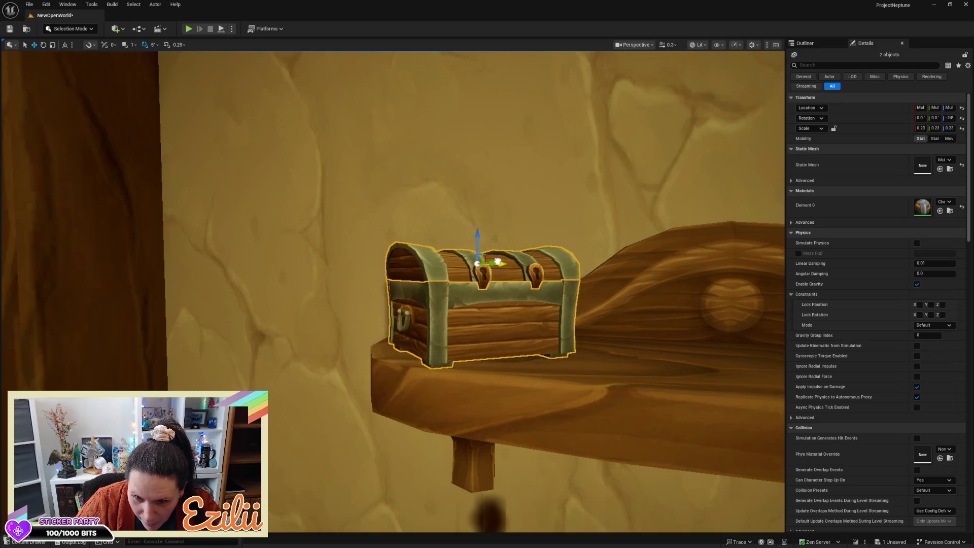
pyautogui.moveTo(498, 262)
pyautogui.mouseDown()
pyautogui.moveTo(385, 213)
pyautogui.moveTo(279, 198)
pyautogui.moveTo(366, 198)
pyautogui.mouseUp()
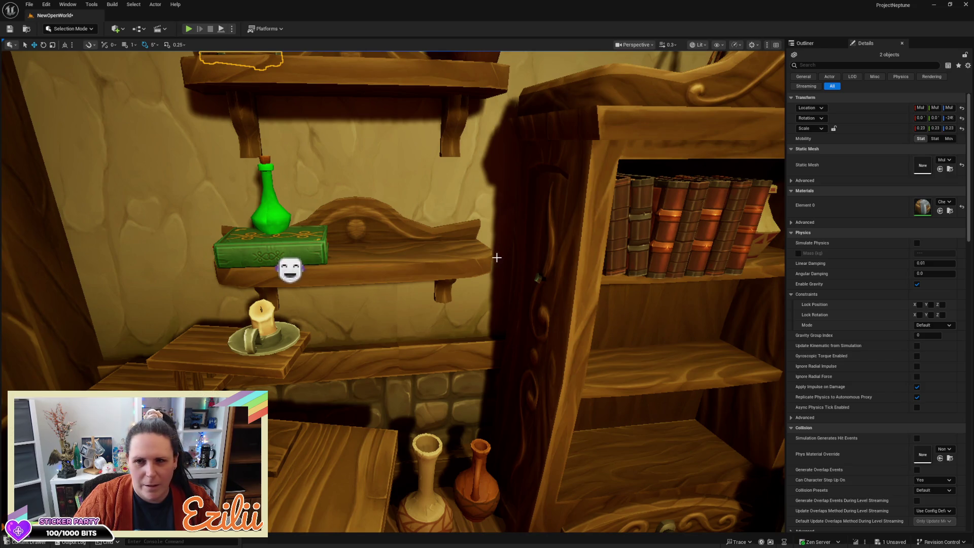
pyautogui.click(269, 219)
pyautogui.moveTo(285, 234); pyautogui.dragTo(251, 287)
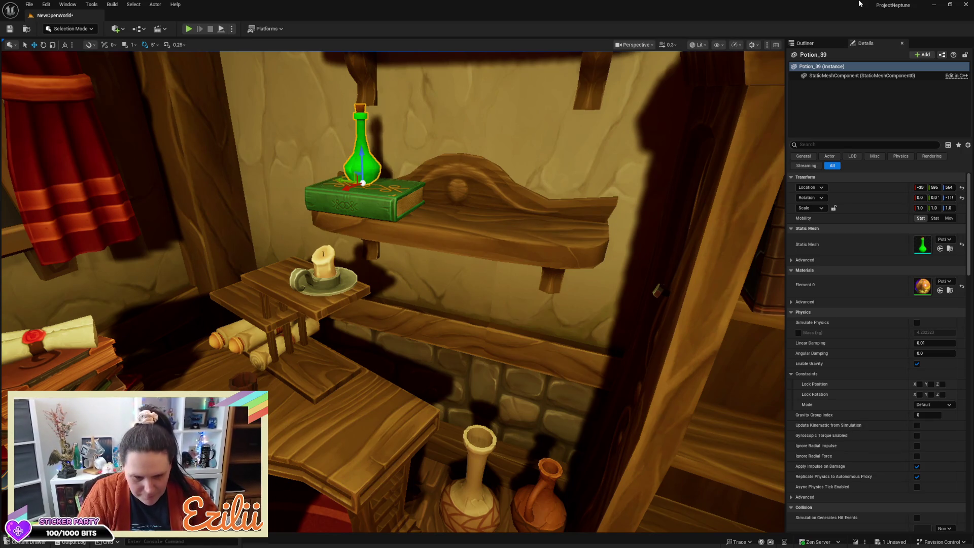
pyautogui.moveTo(611, 151); pyautogui.dragTo(555, 150)
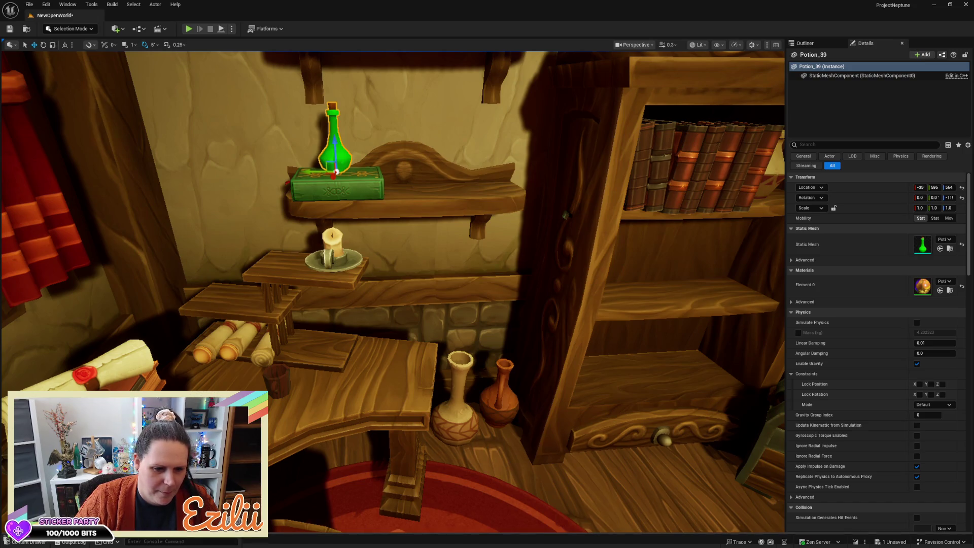
pyautogui.hotkey('ctrl', 'space')
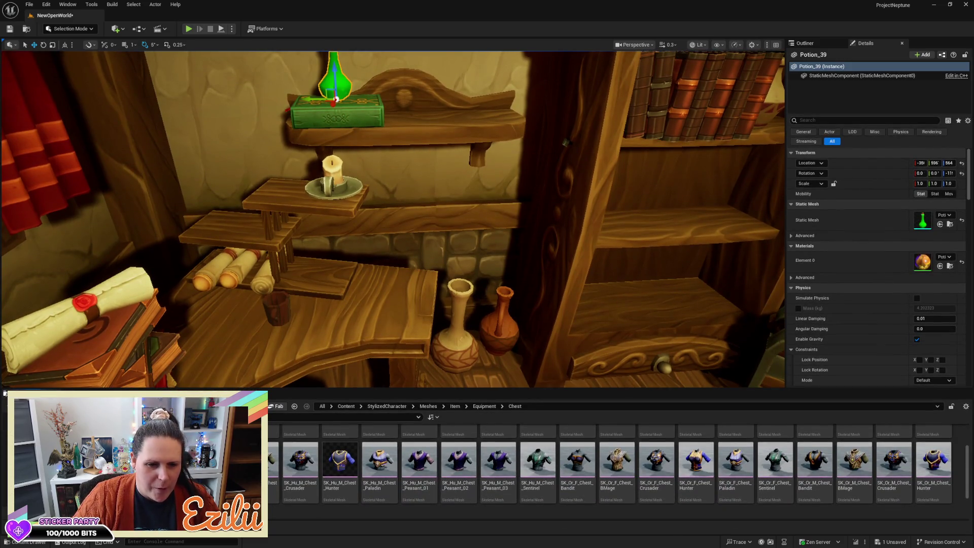
# - Search the Content folder for 'bottle' and place SM_bottle on the shelf beside the book
pyautogui.scroll(-2, 340, 459)
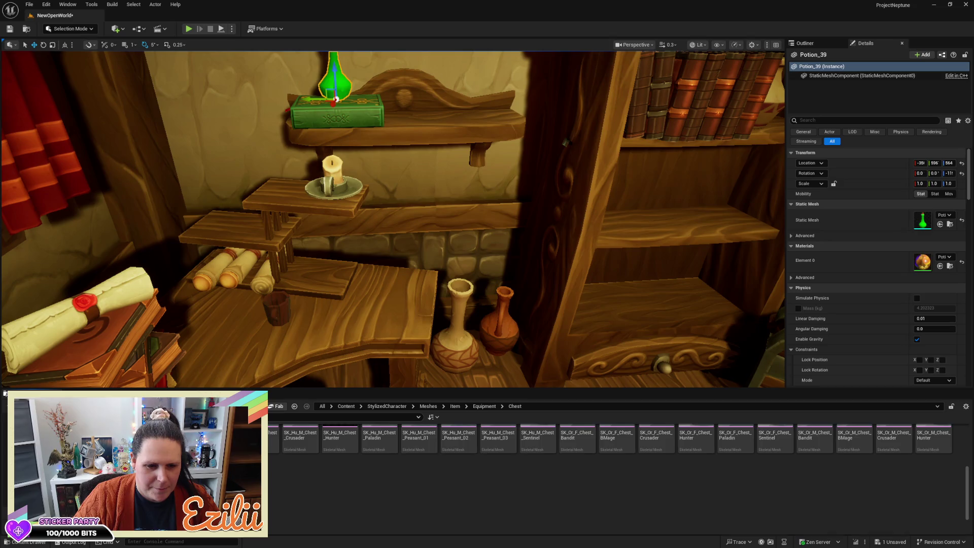
pyautogui.click(345, 417)
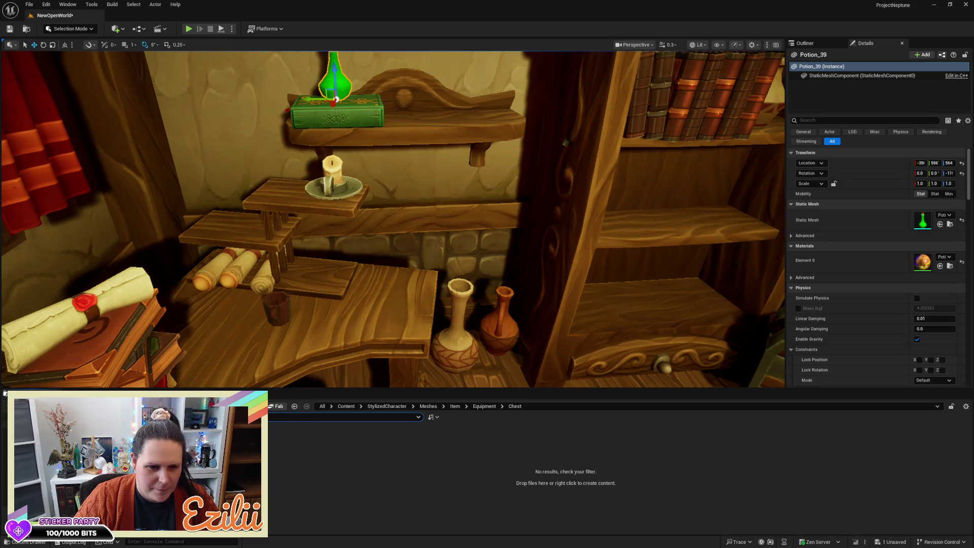
pyautogui.click(346, 406)
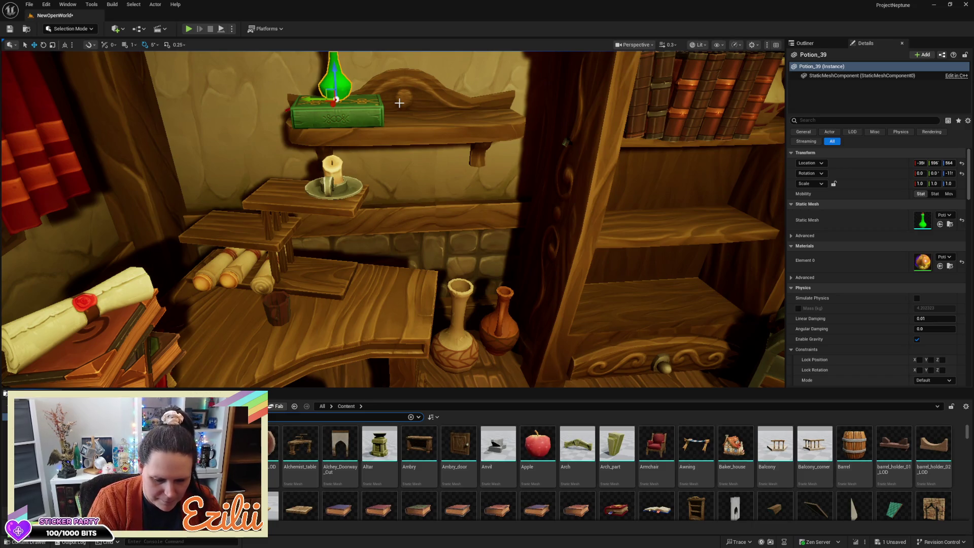
pyautogui.write('bottle')
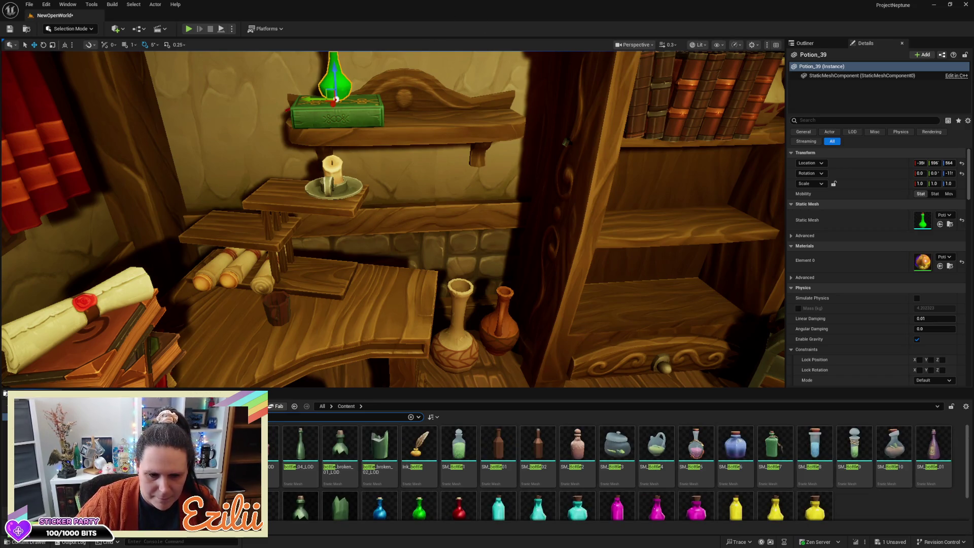
pyautogui.moveTo(274, 452)
pyautogui.mouseDown()
pyautogui.moveTo(324, 203)
pyautogui.moveTo(376, 127)
pyautogui.moveTo(421, 106)
pyautogui.mouseUp()
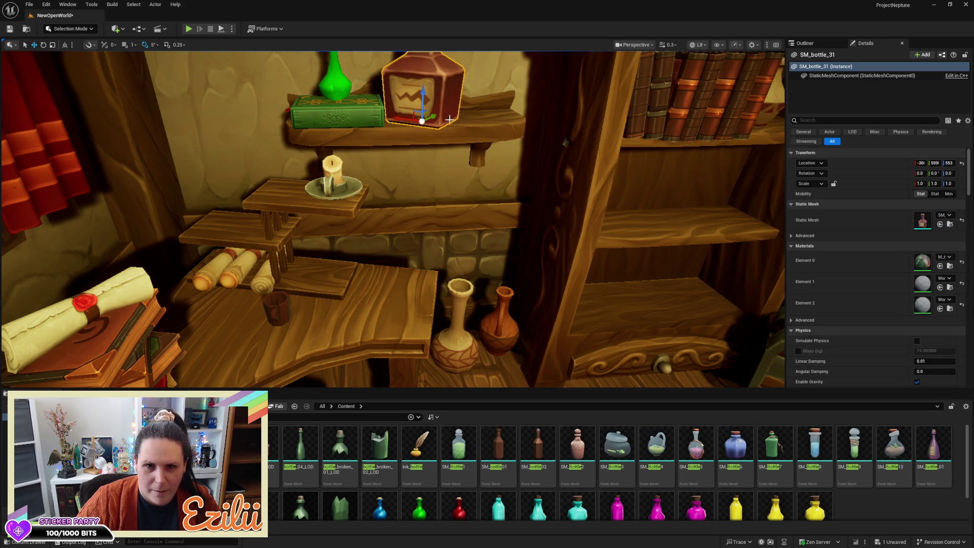
# - Delete the green potion Potion_39 and select the new brown bottle
pyautogui.click(334, 81)
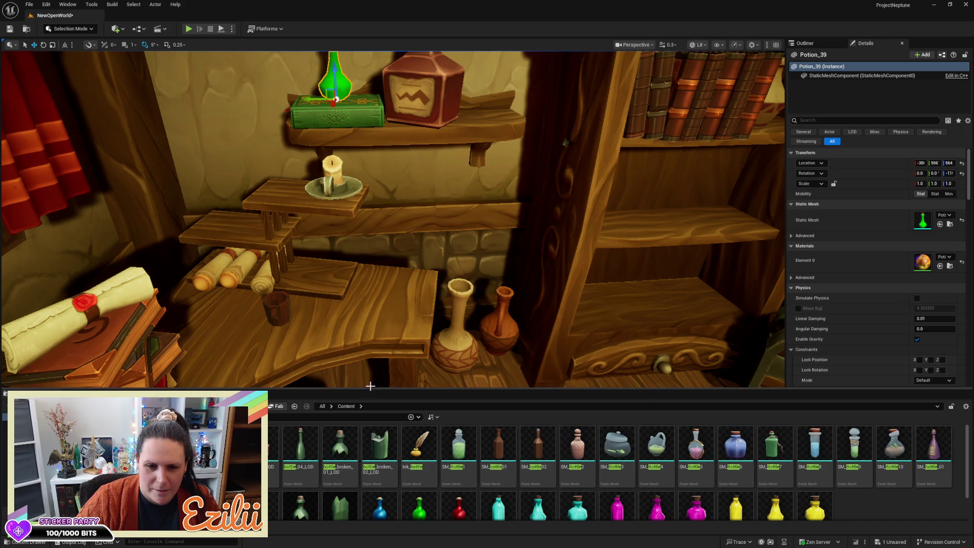
pyautogui.hotkey('ctrl', 'space')
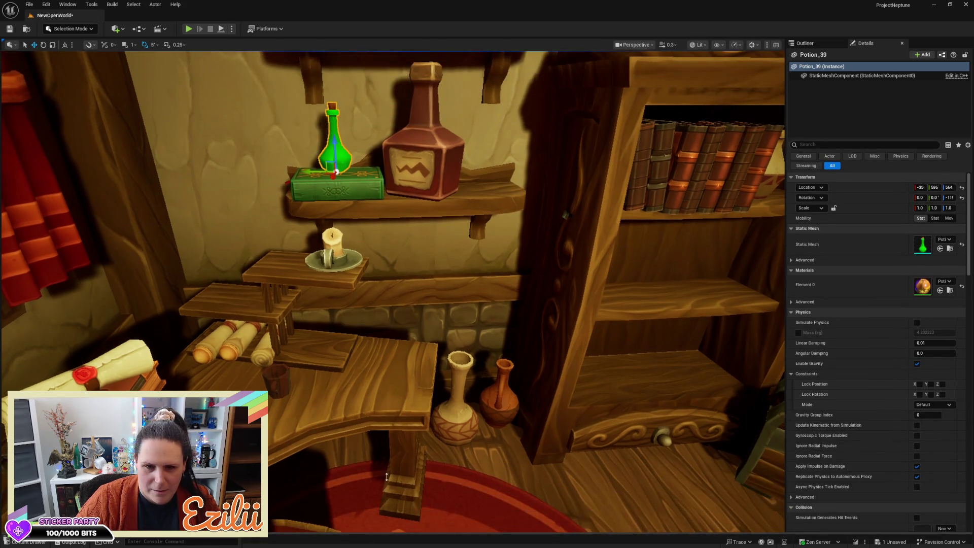
pyautogui.press('Delete')
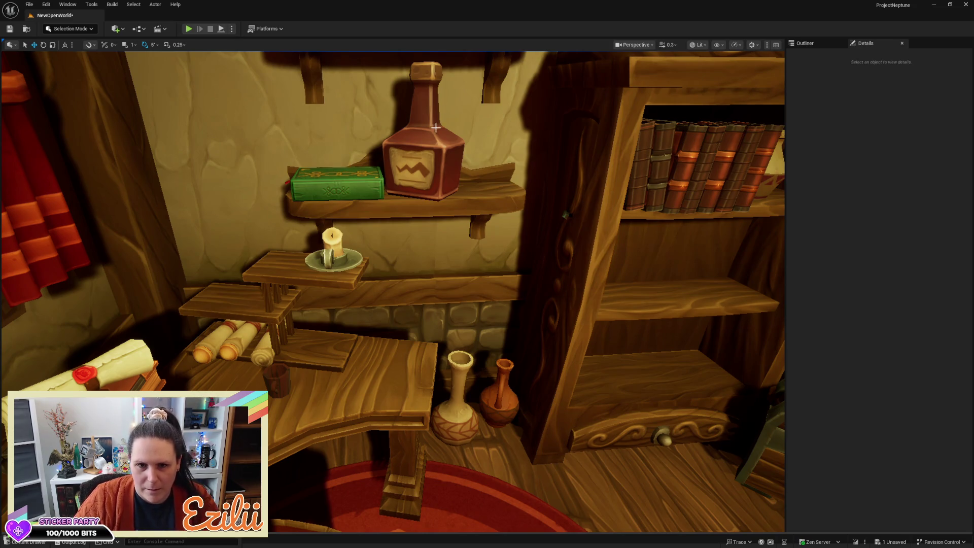
pyautogui.click(424, 172)
# - Move the brown bottle SM_bottle_31 onto the green book and centre it there
pyautogui.moveTo(402, 190)
pyautogui.mouseDown()
pyautogui.moveTo(358, 187)
pyautogui.moveTo(330, 156)
pyautogui.mouseUp()
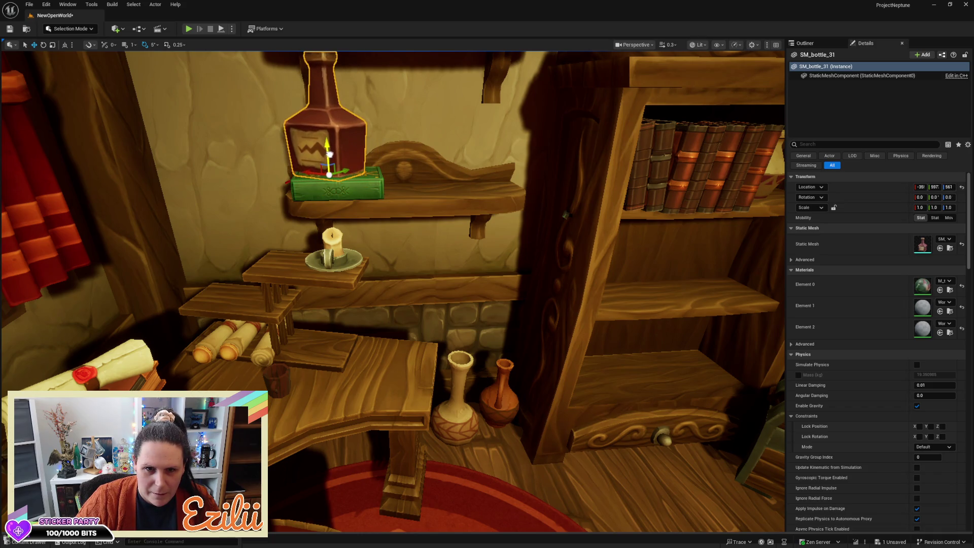
pyautogui.scroll(5, 393, 292)
pyautogui.scroll(3, 393, 291)
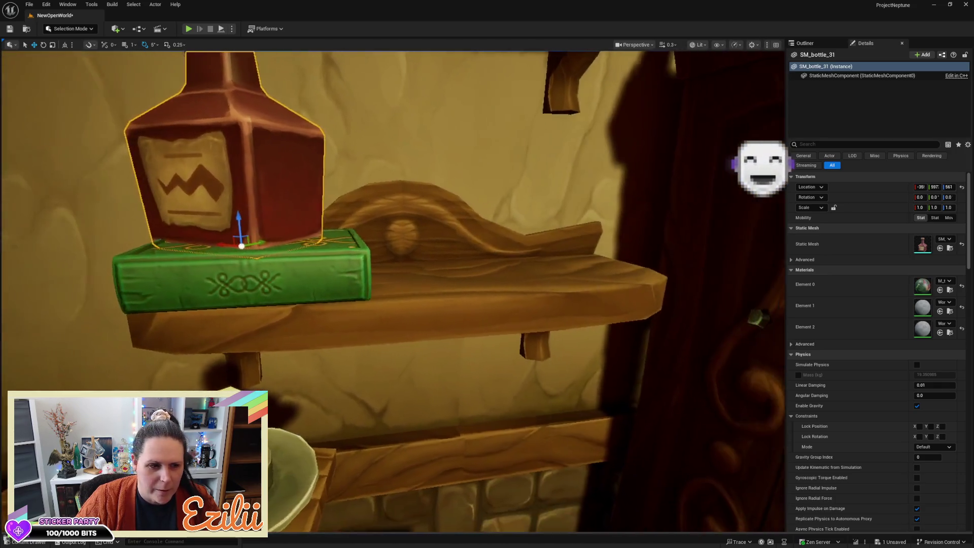
pyautogui.moveTo(358, 148); pyautogui.dragTo(304, 152)
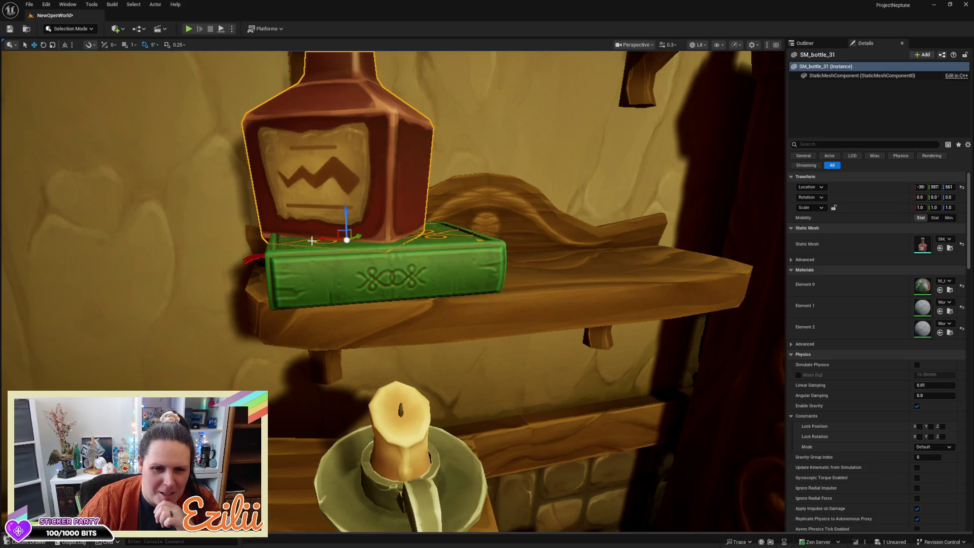
pyautogui.moveTo(324, 237)
pyautogui.mouseDown()
pyautogui.moveTo(359, 237)
pyautogui.moveTo(382, 205)
pyautogui.moveTo(344, 233)
pyautogui.mouseUp()
pyautogui.scroll(-5, 345, 232)
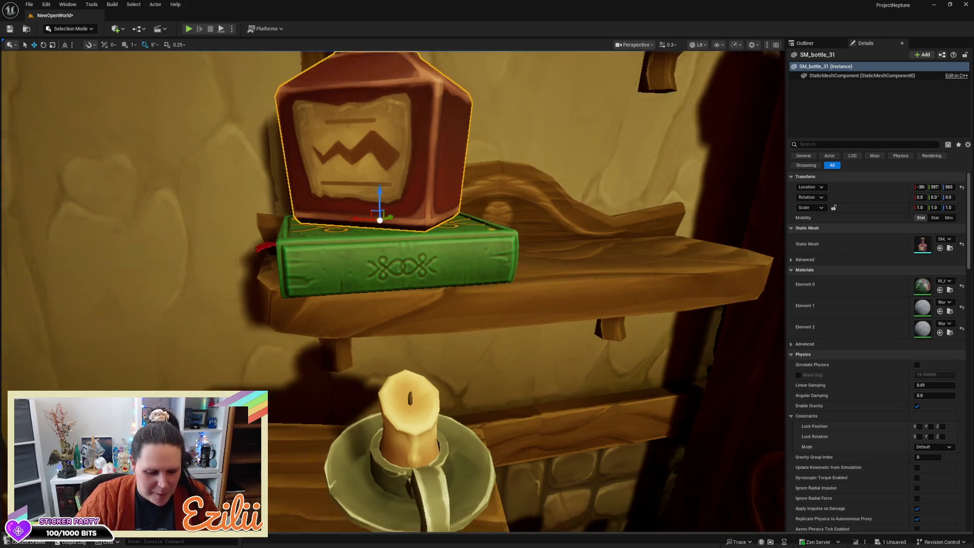
pyautogui.scroll(-3, 407, 232)
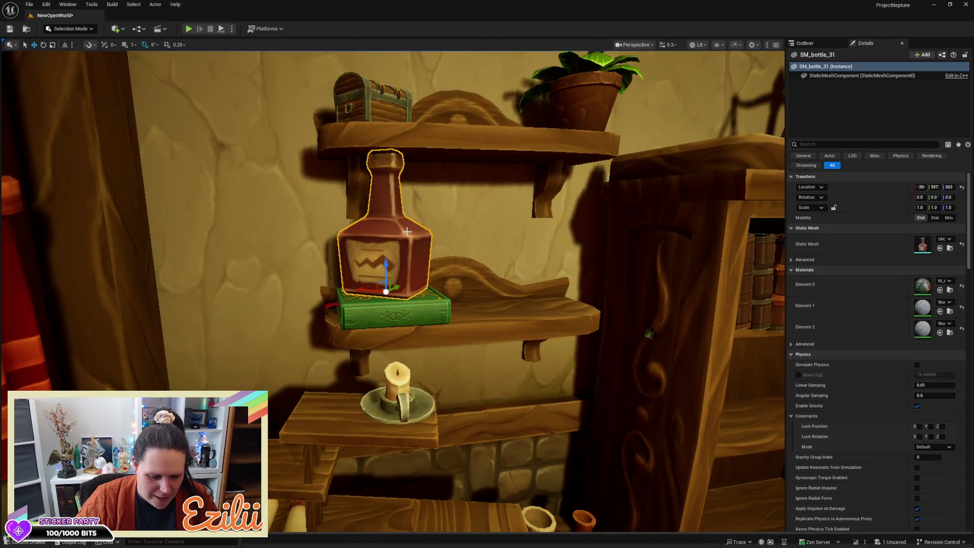
# - Scale the bottle down to about 0.88, turn it roughly 50 degrees, then deselect it
pyautogui.press('r')
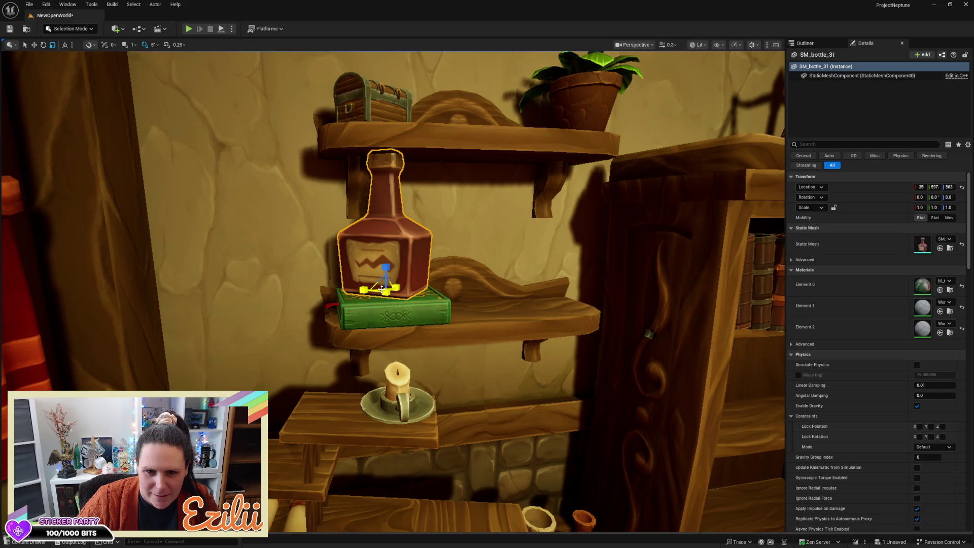
pyautogui.moveTo(384, 290); pyautogui.dragTo(386, 292)
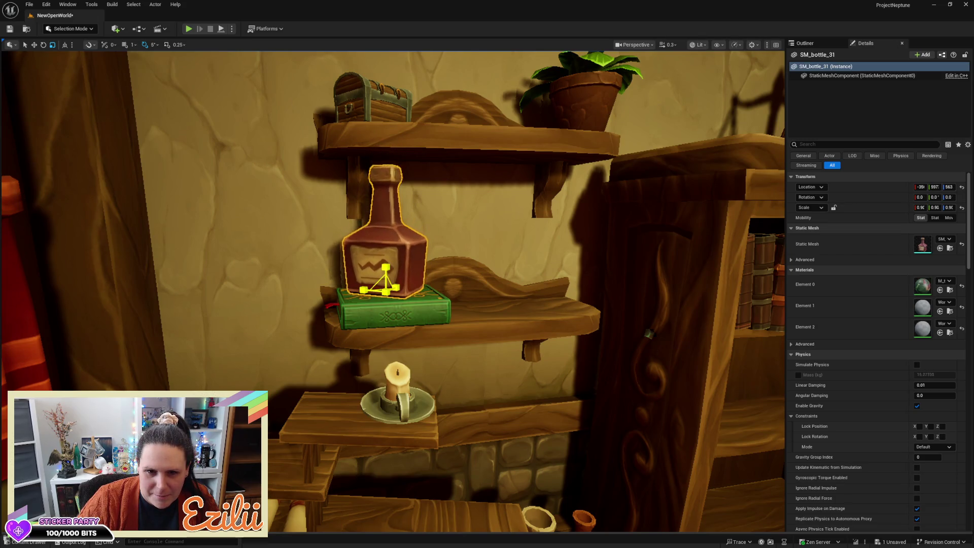
pyautogui.press('w')
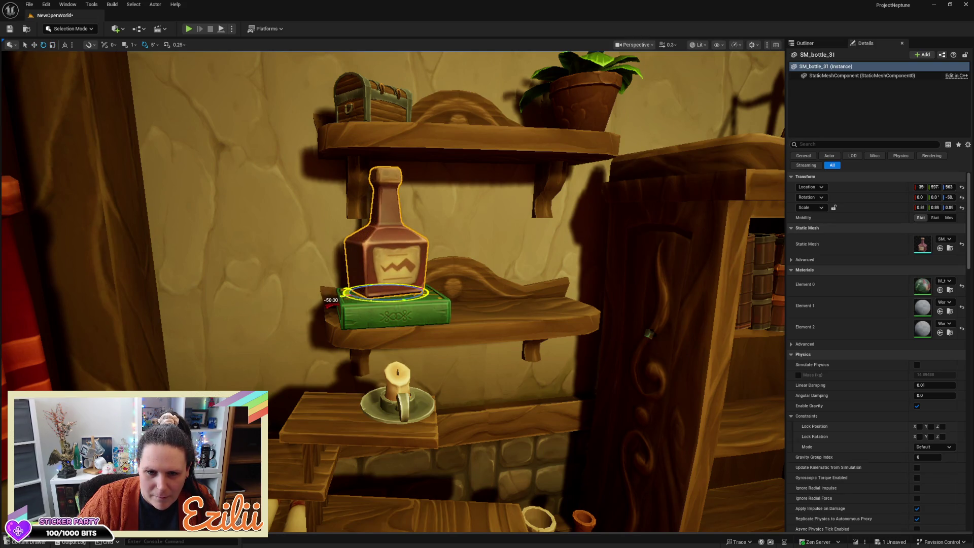
pyautogui.scroll(5, 393, 291)
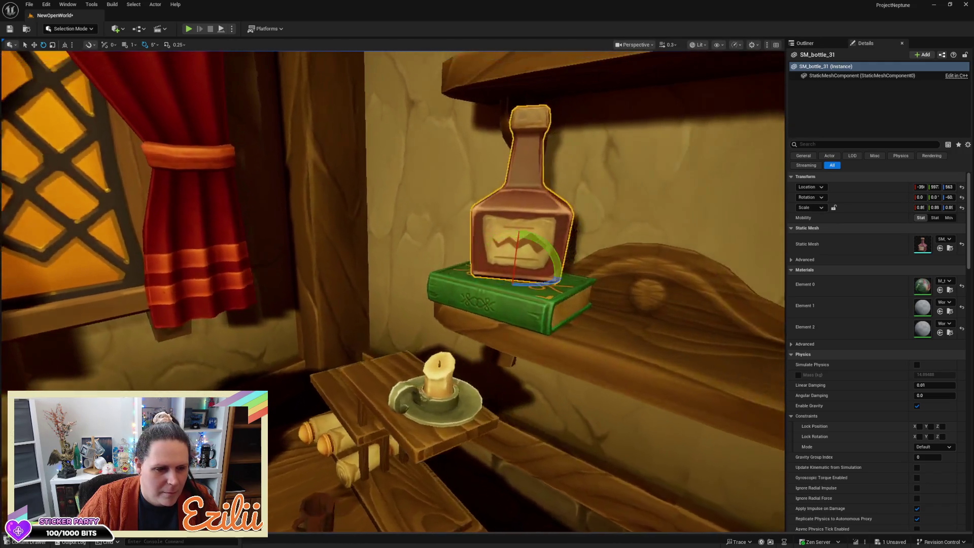
pyautogui.scroll(5, 453, 296)
pyautogui.press('w')
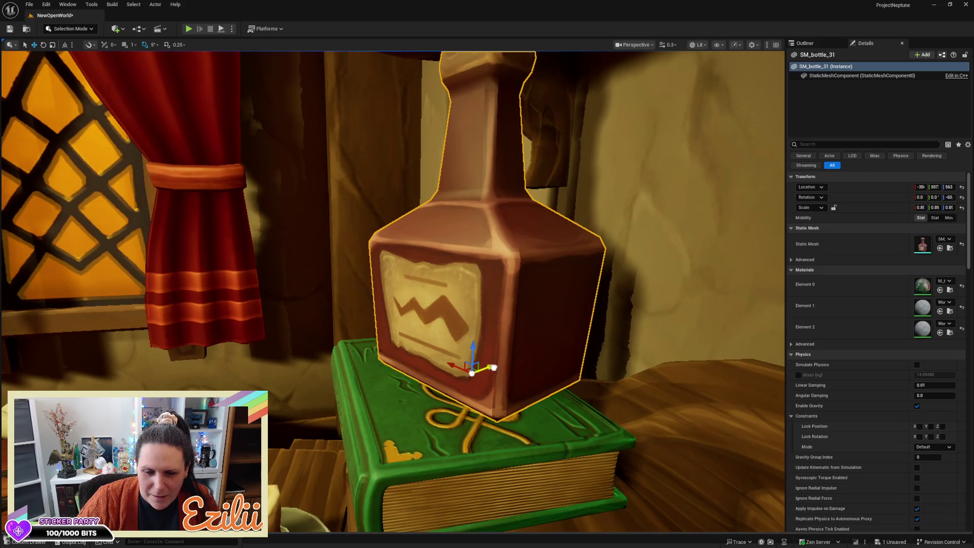
pyautogui.moveTo(494, 366); pyautogui.dragTo(355, 365)
pyautogui.moveTo(390, 314)
pyautogui.mouseDown()
pyautogui.moveTo(522, 406)
pyautogui.moveTo(381, 269)
pyautogui.mouseUp()
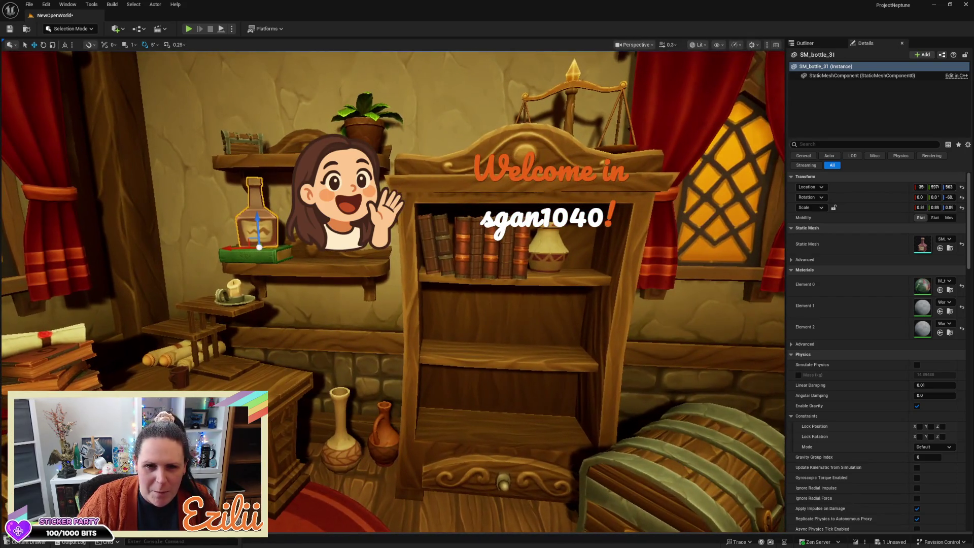
pyautogui.press('Escape')
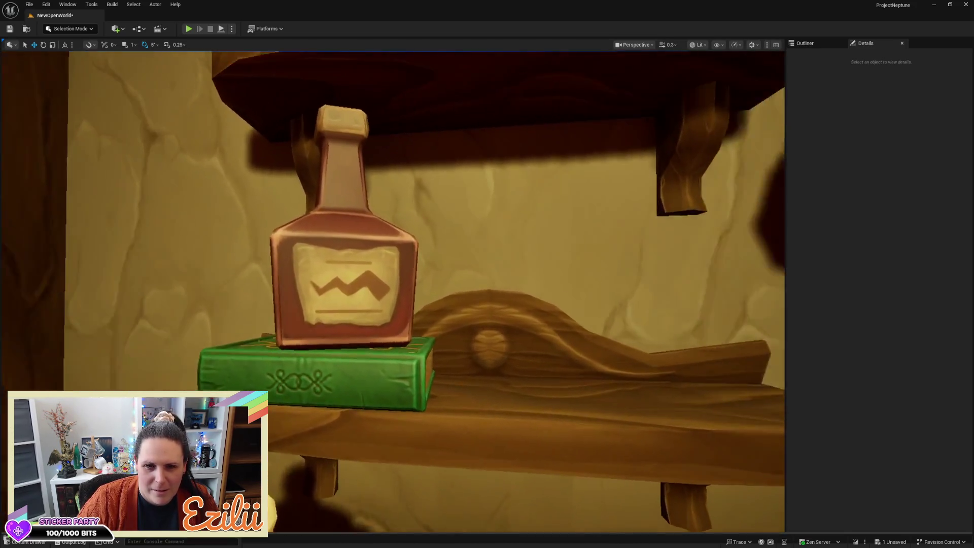
pyautogui.moveTo(389, 313)
pyautogui.mouseDown()
pyautogui.moveTo(390, 325)
pyautogui.moveTo(388, 264)
pyautogui.moveTo(388, 289)
pyautogui.mouseUp()
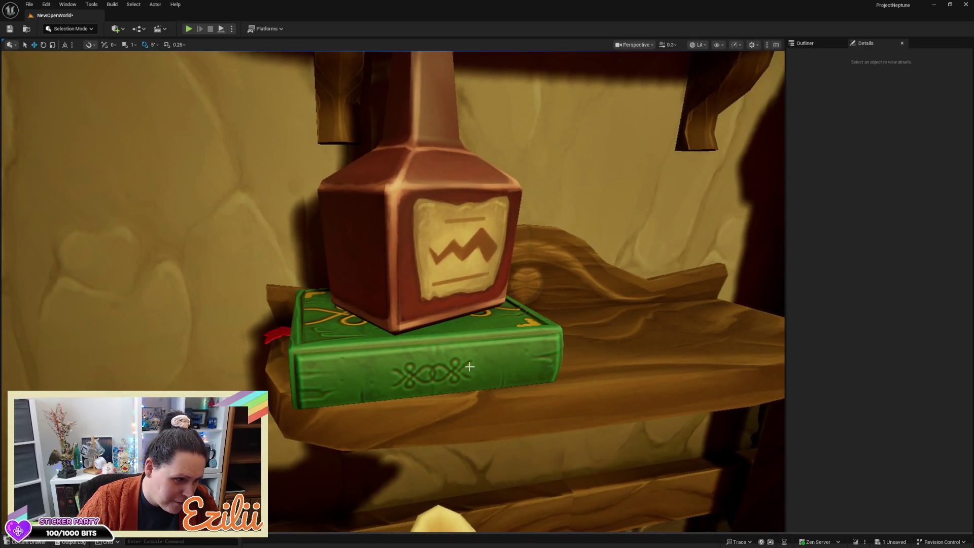
pyautogui.moveTo(474, 371)
pyautogui.mouseDown()
pyautogui.moveTo(569, 369)
pyautogui.moveTo(538, 437)
pyautogui.moveTo(490, 441)
pyautogui.moveTo(559, 318)
pyautogui.mouseUp()
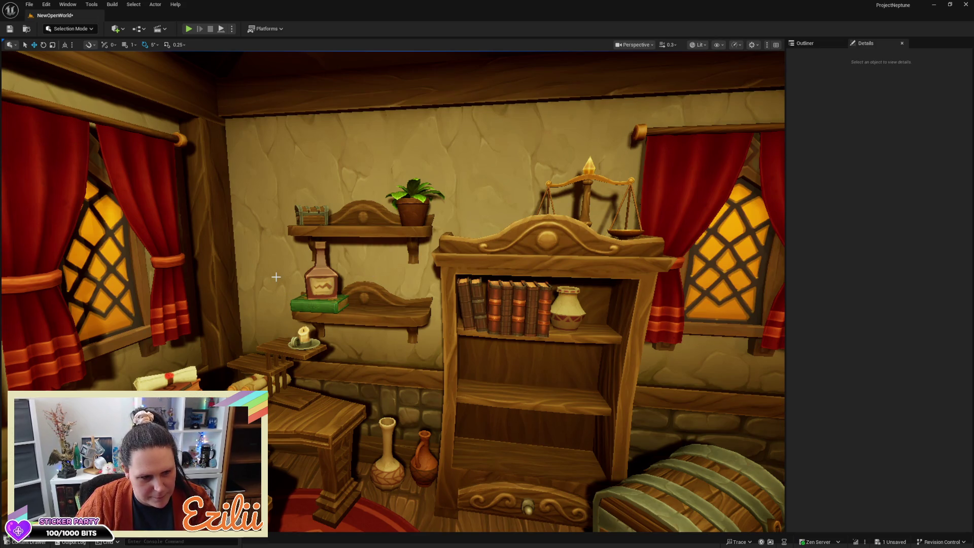
# - Move the potted plant Plant2 from the wall shelf onto the bookcase top beside the brass scales
pyautogui.moveTo(451, 271)
pyautogui.mouseDown()
pyautogui.moveTo(431, 271)
pyautogui.moveTo(444, 253)
pyautogui.moveTo(444, 208)
pyautogui.moveTo(447, 296)
pyautogui.moveTo(502, 292)
pyautogui.moveTo(363, 278)
pyautogui.mouseUp()
pyautogui.click(423, 233)
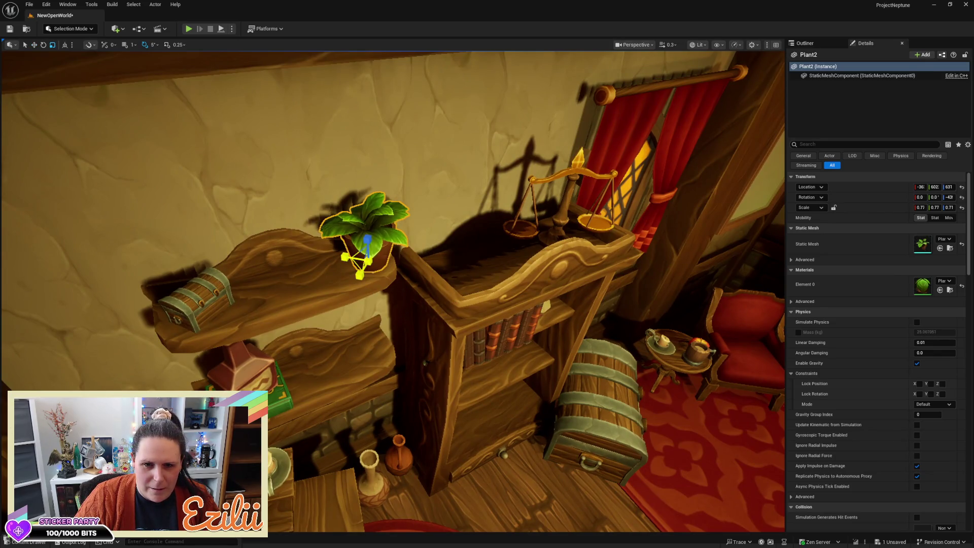
pyautogui.press('w')
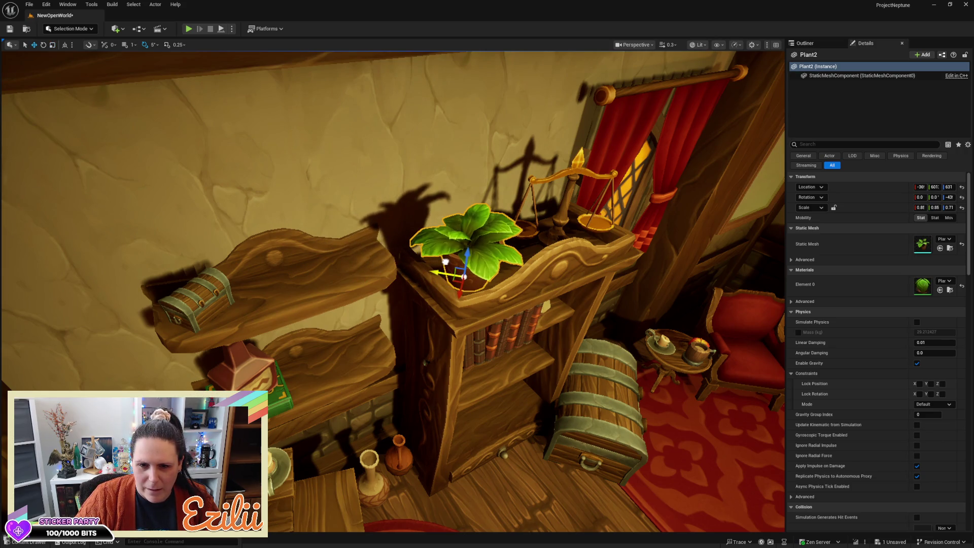
pyautogui.moveTo(445, 262); pyautogui.dragTo(459, 223)
pyautogui.moveTo(368, 320)
pyautogui.mouseDown()
pyautogui.moveTo(367, 277)
pyautogui.moveTo(367, 320)
pyautogui.moveTo(429, 318)
pyautogui.moveTo(458, 302)
pyautogui.moveTo(500, 313)
pyautogui.moveTo(497, 374)
pyautogui.moveTo(382, 356)
pyautogui.mouseUp()
pyautogui.press('f')
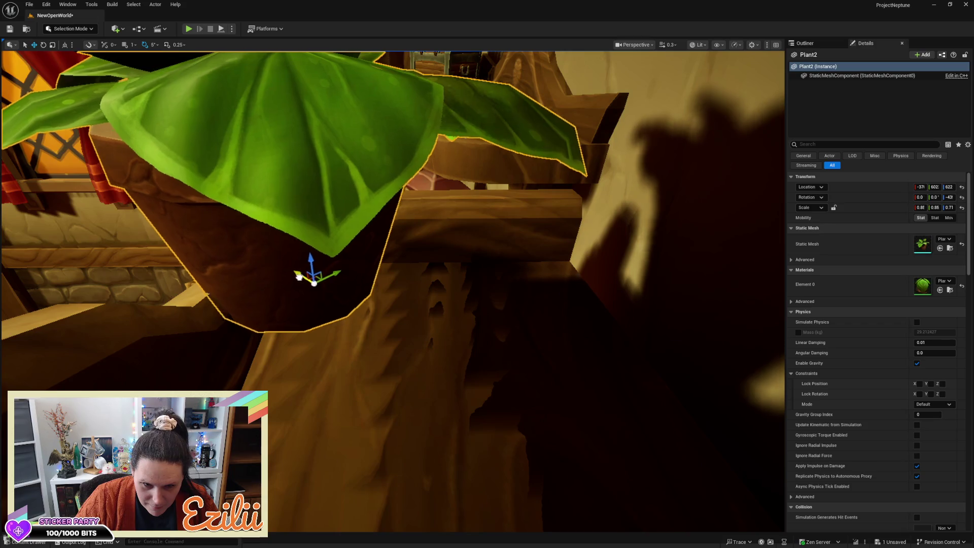
pyautogui.moveTo(397, 313)
pyautogui.mouseDown()
pyautogui.moveTo(163, 310)
pyautogui.moveTo(515, 266)
pyautogui.moveTo(491, 283)
pyautogui.moveTo(515, 258)
pyautogui.moveTo(527, 262)
pyautogui.moveTo(479, 275)
pyautogui.moveTo(517, 283)
pyautogui.moveTo(512, 270)
pyautogui.mouseUp()
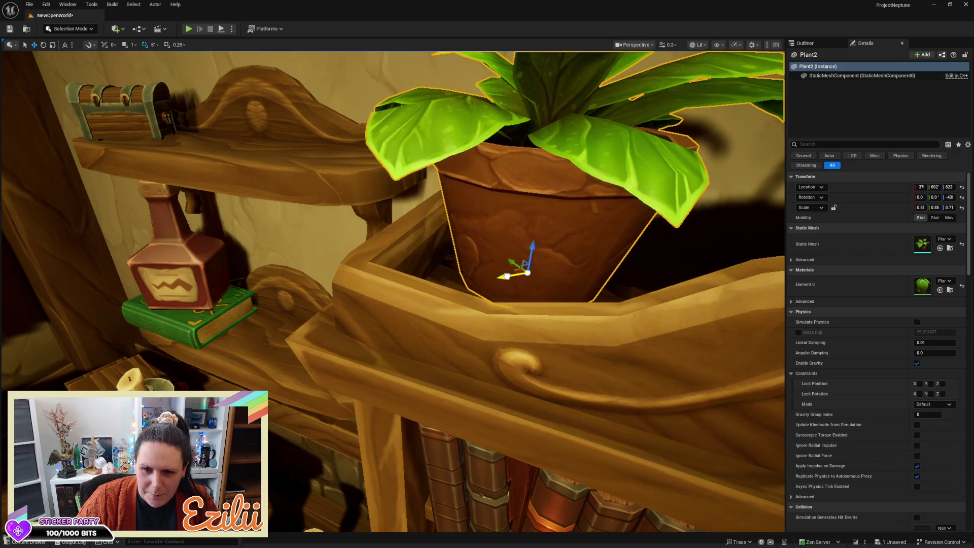
pyautogui.press('s')
pyautogui.press('w')
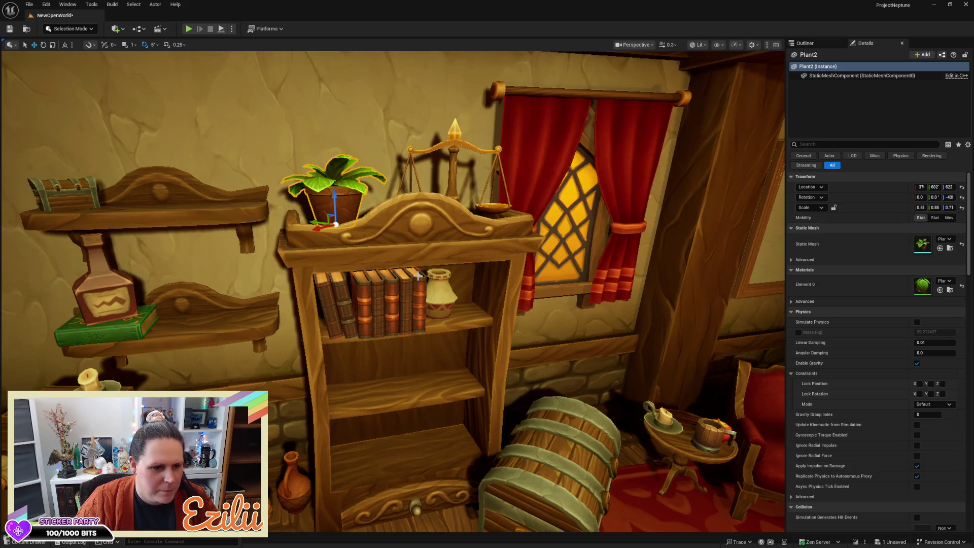
pyautogui.press('a')
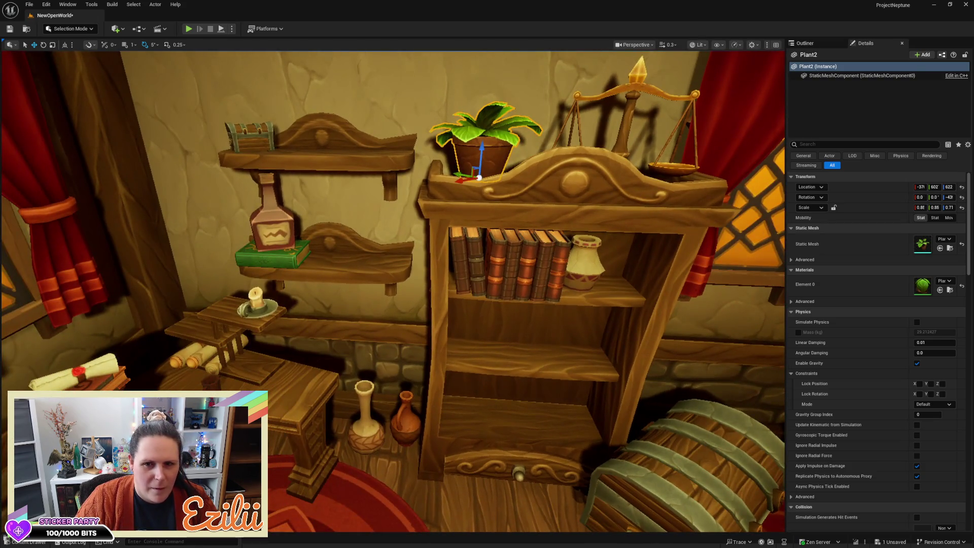
pyautogui.press('Escape')
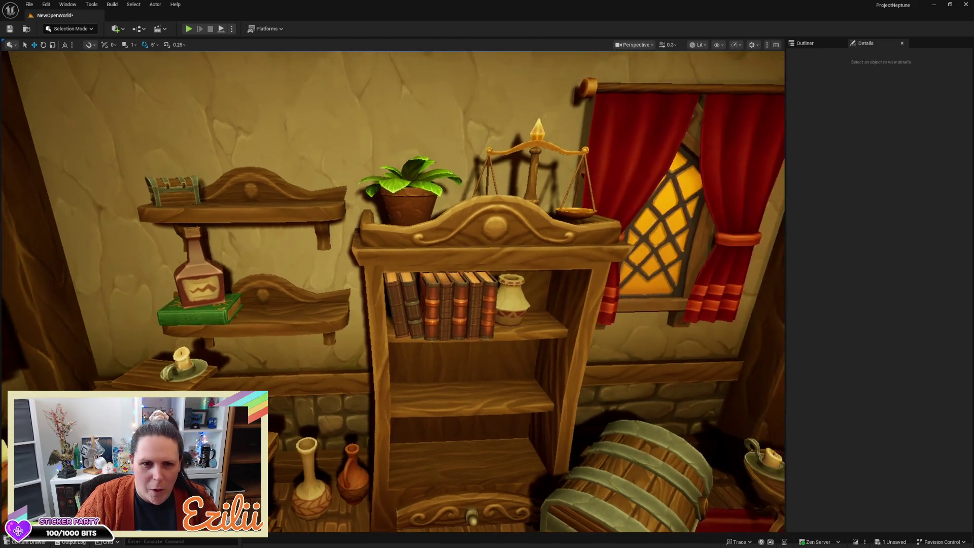
# - Nudge SM_bottle_31 slightly along Y so it sits more centrally on the green book
pyautogui.press('a')
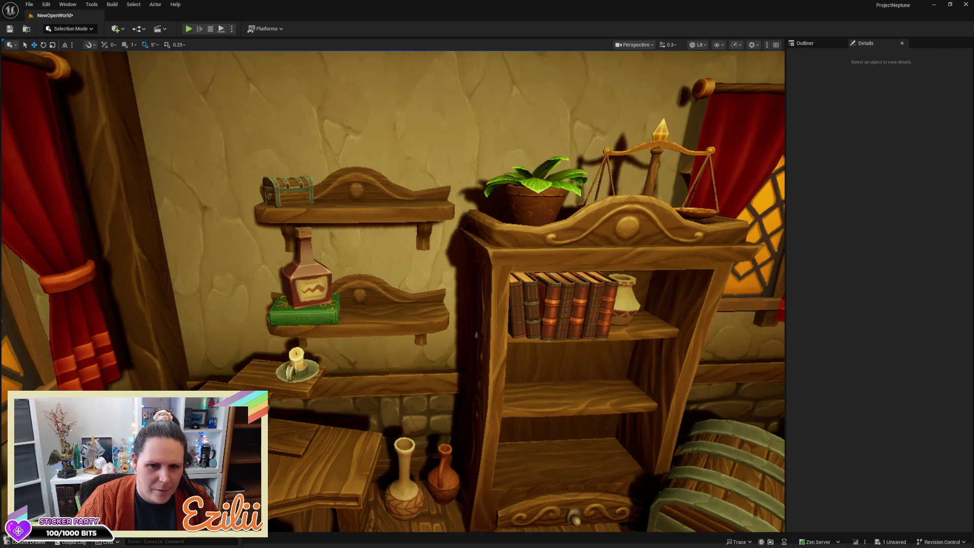
pyautogui.rightClick(327, 282)
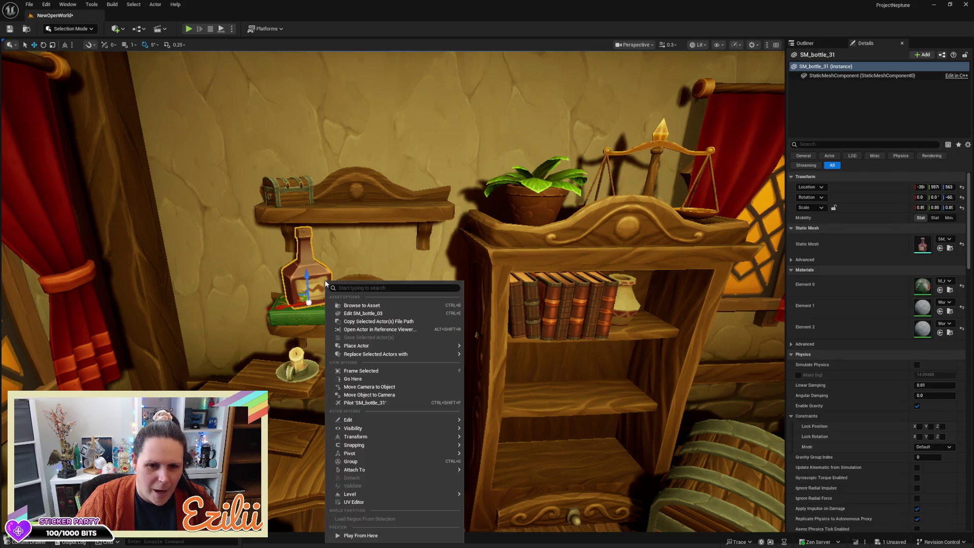
pyautogui.click(281, 310)
pyautogui.press('w')
pyautogui.press('f')
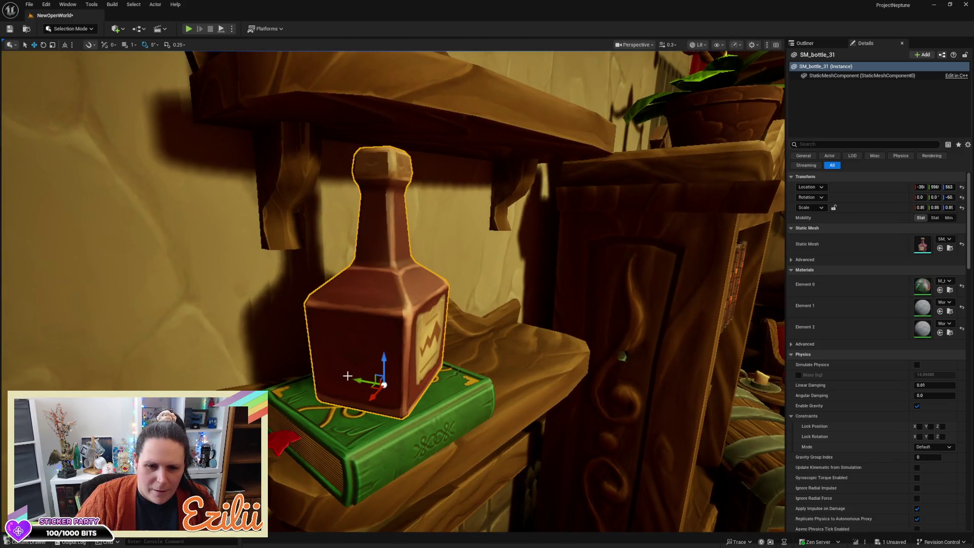
pyautogui.moveTo(359, 381)
pyautogui.mouseDown()
pyautogui.moveTo(358, 404)
pyautogui.moveTo(385, 355)
pyautogui.moveTo(356, 462)
pyautogui.mouseUp()
pyautogui.press('Escape')
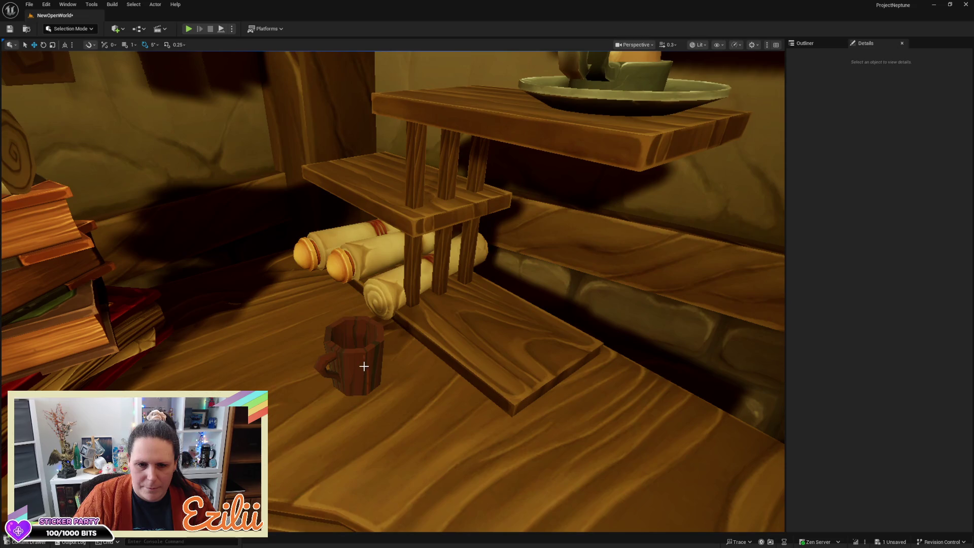
# - Lift the mug SM_PROP_cup3 off the desk and rest it on the small shelf beside the candle
pyautogui.click(364, 367)
pyautogui.moveTo(357, 359)
pyautogui.mouseDown()
pyautogui.moveTo(392, 159)
pyautogui.moveTo(391, 78)
pyautogui.mouseUp()
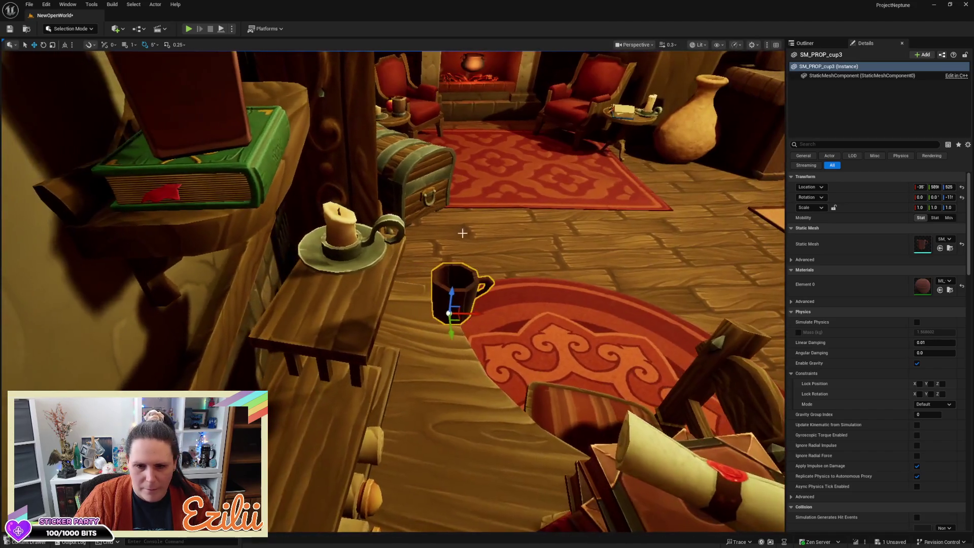
pyautogui.moveTo(480, 315); pyautogui.dragTo(368, 311)
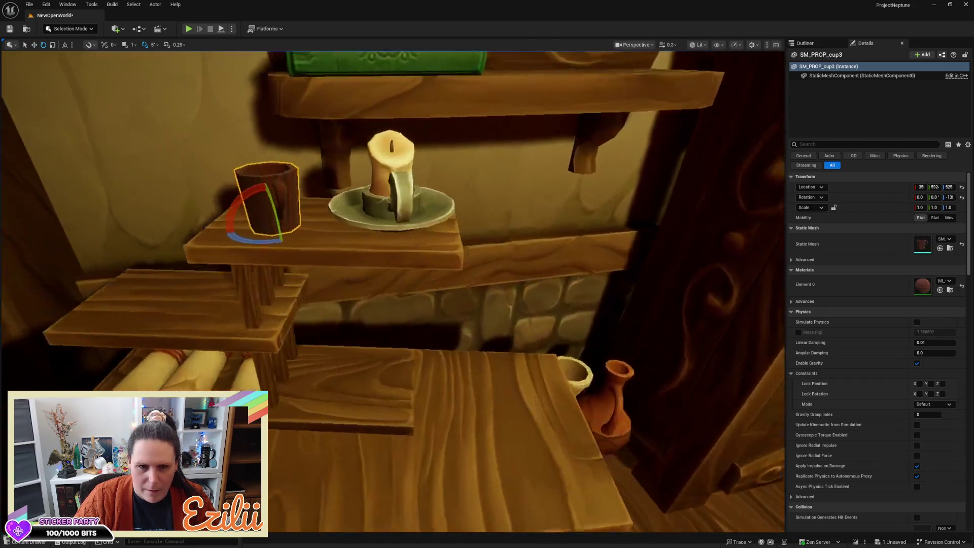
pyautogui.press('w')
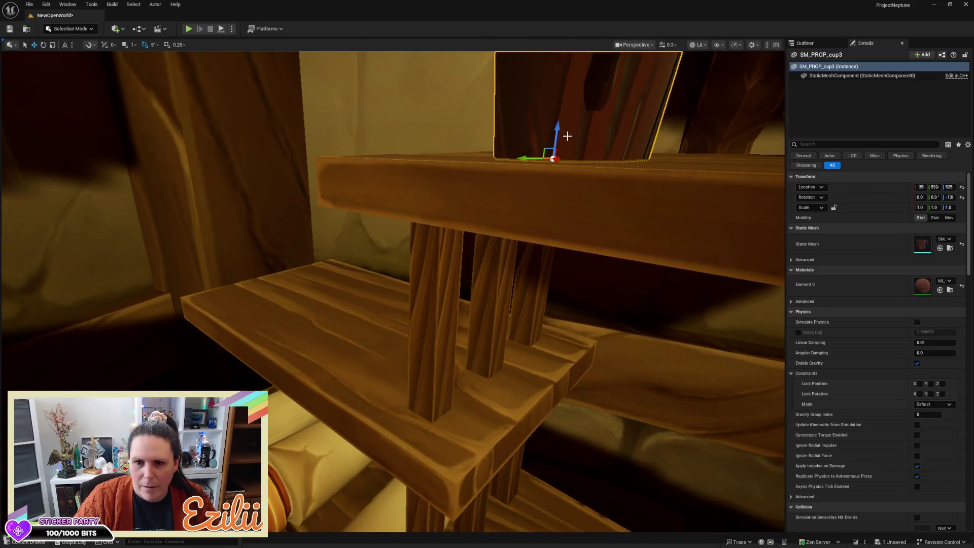
pyautogui.moveTo(559, 135); pyautogui.dragTo(557, 139)
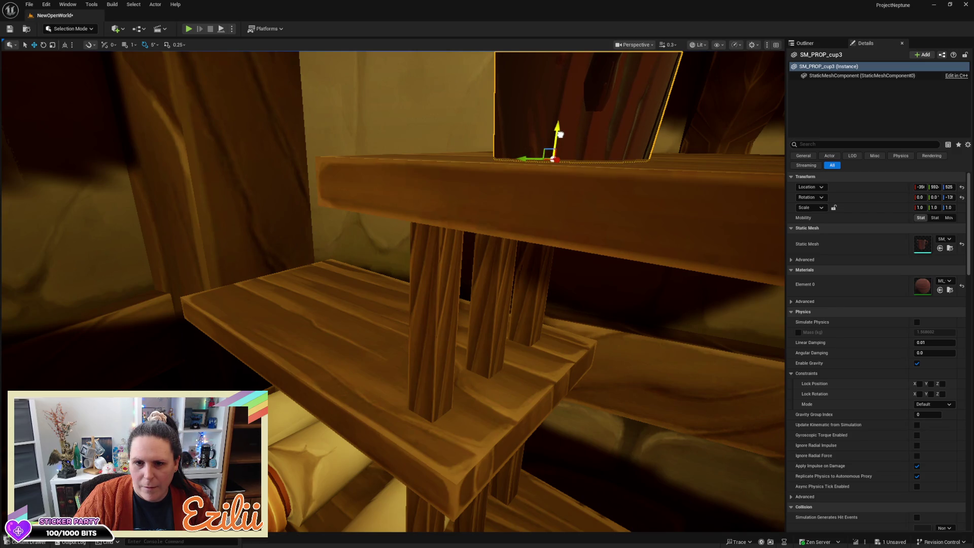
pyautogui.press('s')
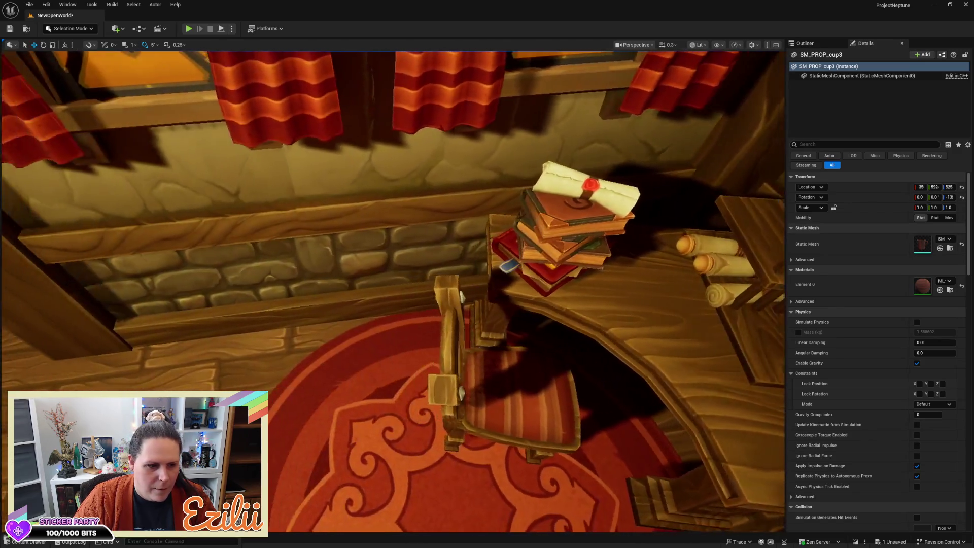
pyautogui.press('Escape')
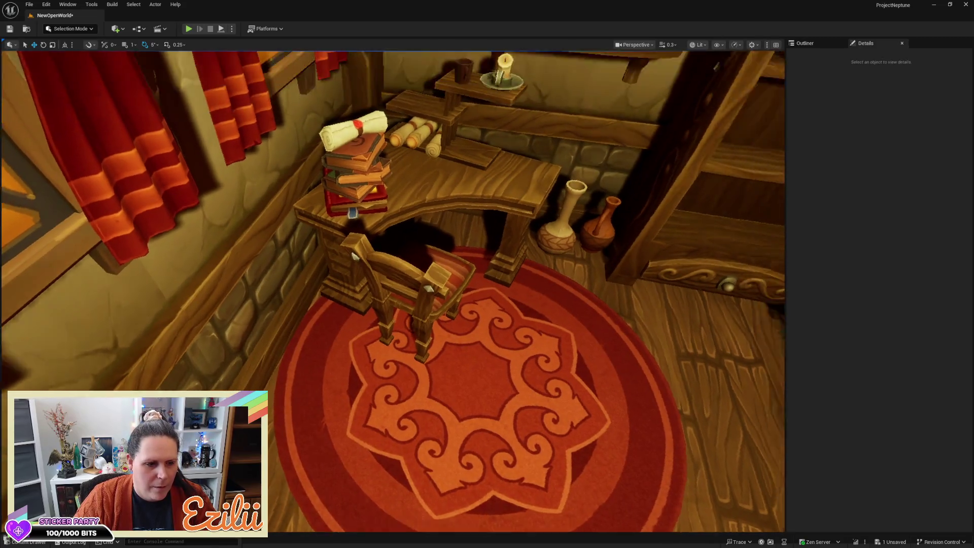
pyautogui.press('w')
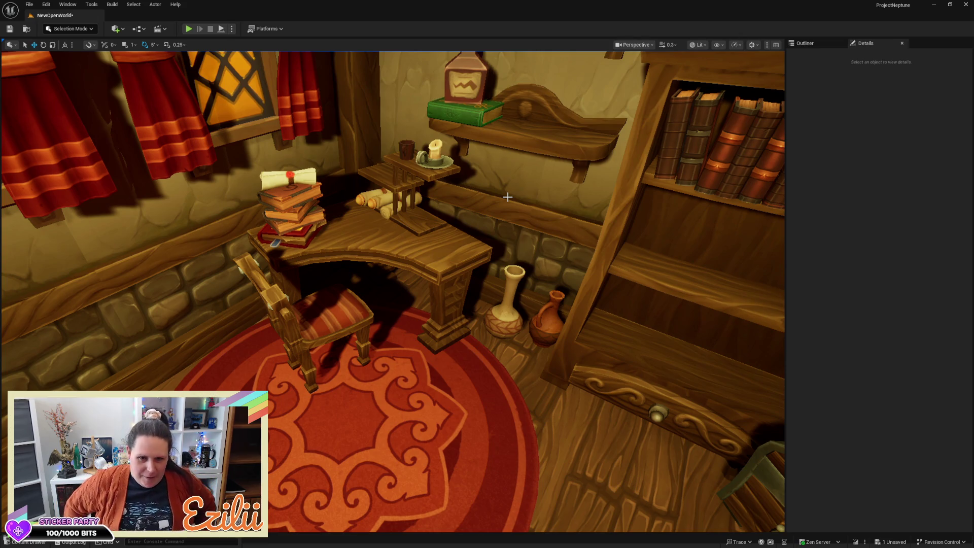
# - Save the NewOpenWorld map with Ctrl+S while looking around the shop room
pyautogui.moveTo(464, 174)
pyautogui.mouseDown()
pyautogui.moveTo(386, 175)
pyautogui.moveTo(447, 203)
pyautogui.moveTo(492, 319)
pyautogui.mouseUp()
pyautogui.hotkey('ctrl', 's')
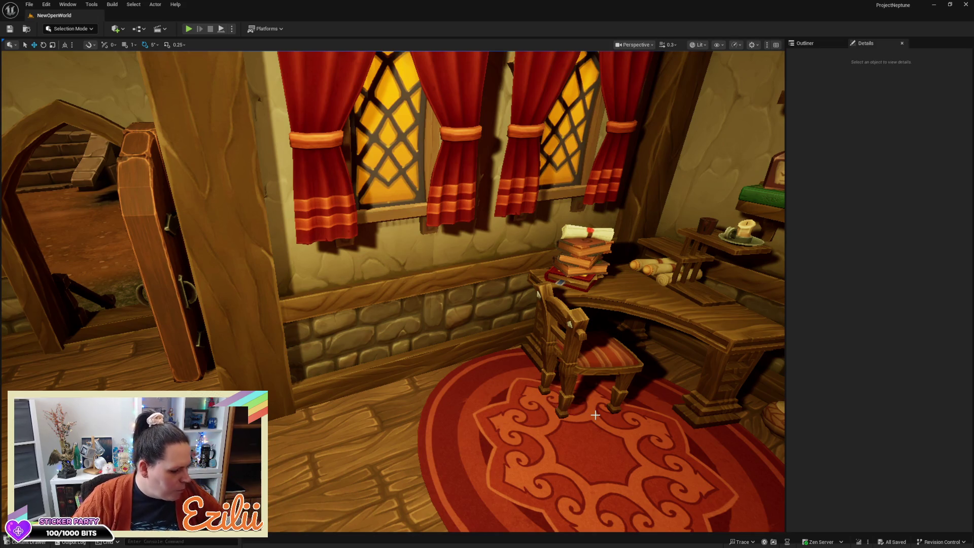
pyautogui.moveTo(410, 416)
pyautogui.mouseDown()
pyautogui.moveTo(532, 415)
pyautogui.moveTo(462, 442)
pyautogui.moveTo(340, 428)
pyautogui.mouseUp()
# - Give the shelf cup the SM_tavern_cup_01 mesh used by the side-table mug
pyautogui.click(126, 303)
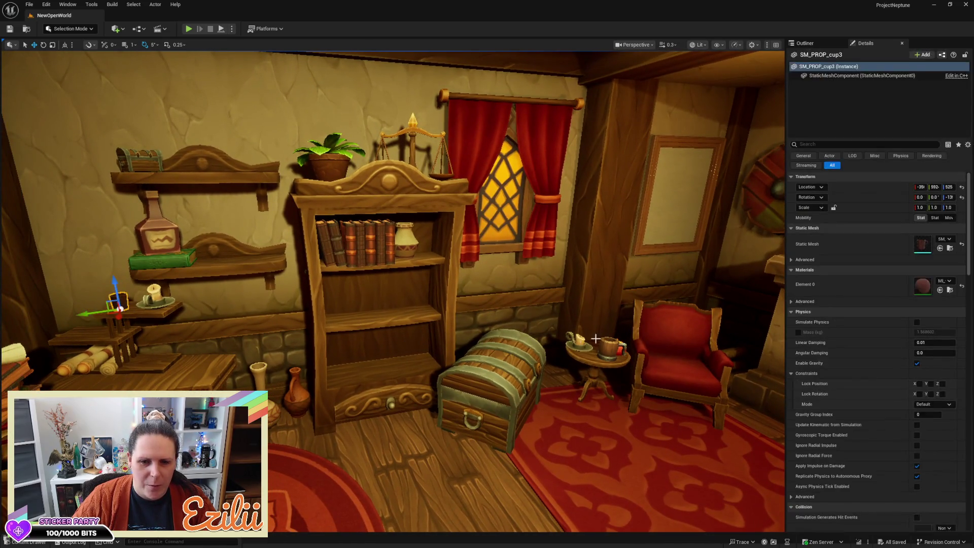
pyautogui.click(611, 350)
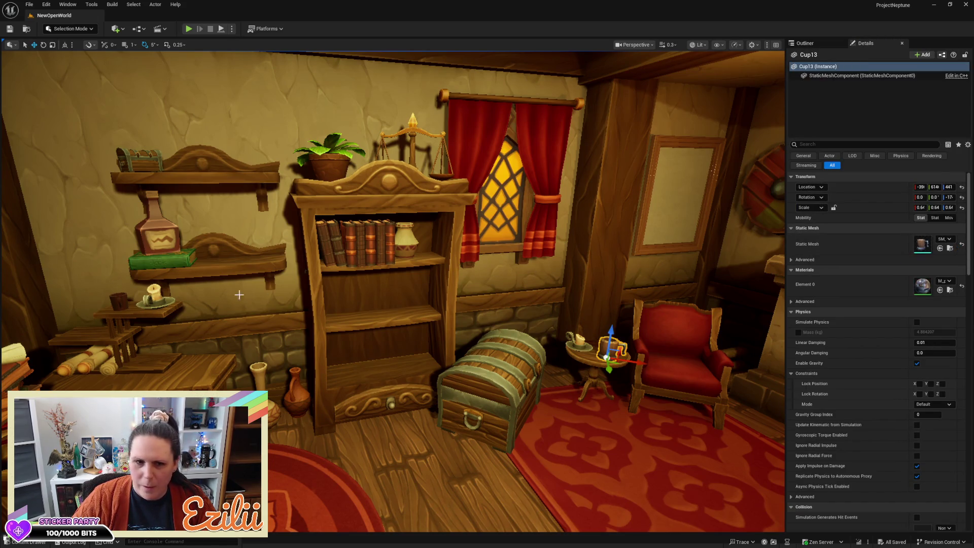
pyautogui.click(122, 304)
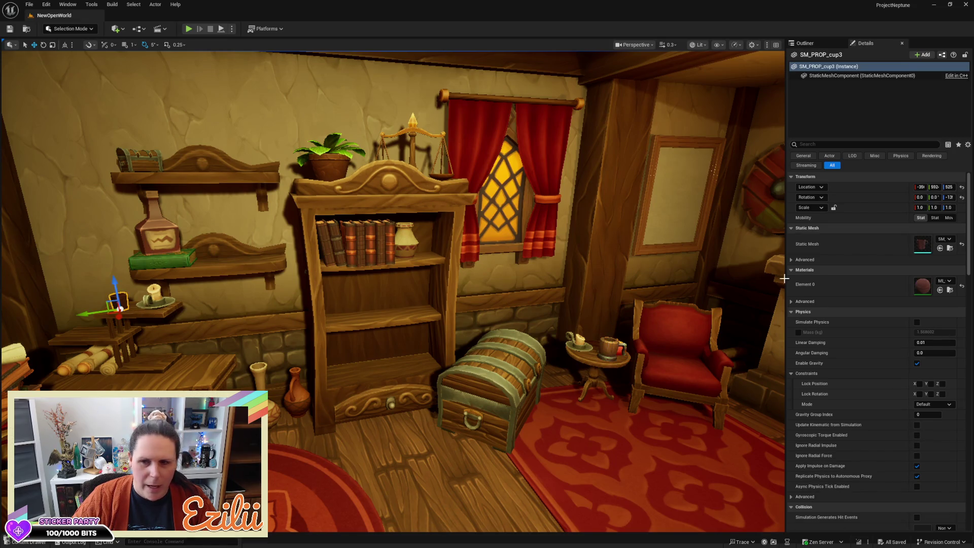
pyautogui.click(942, 248)
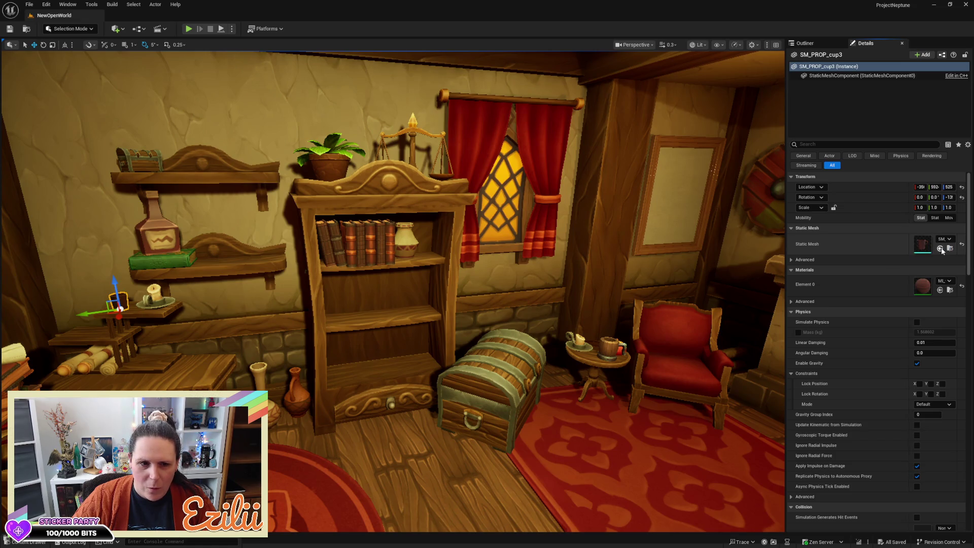
pyautogui.click(601, 350)
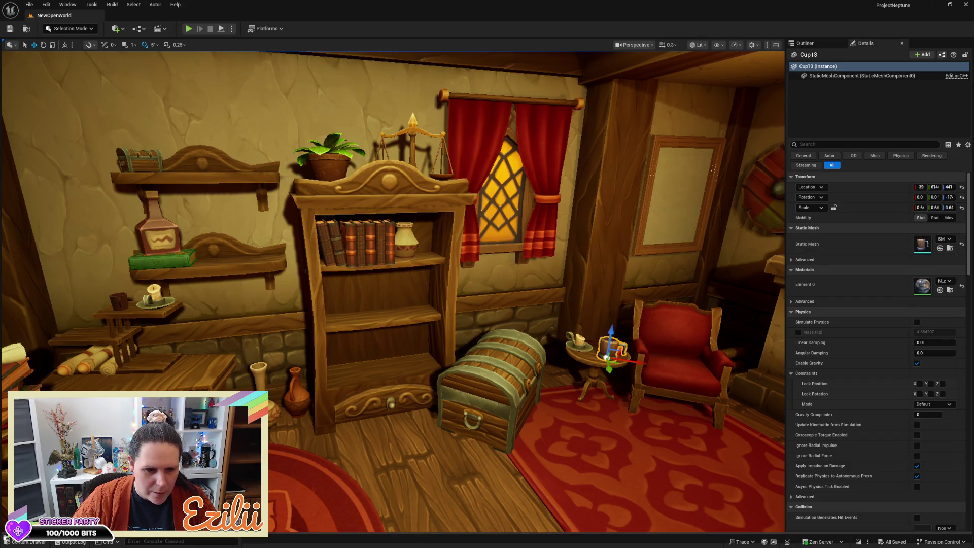
pyautogui.click(29, 541)
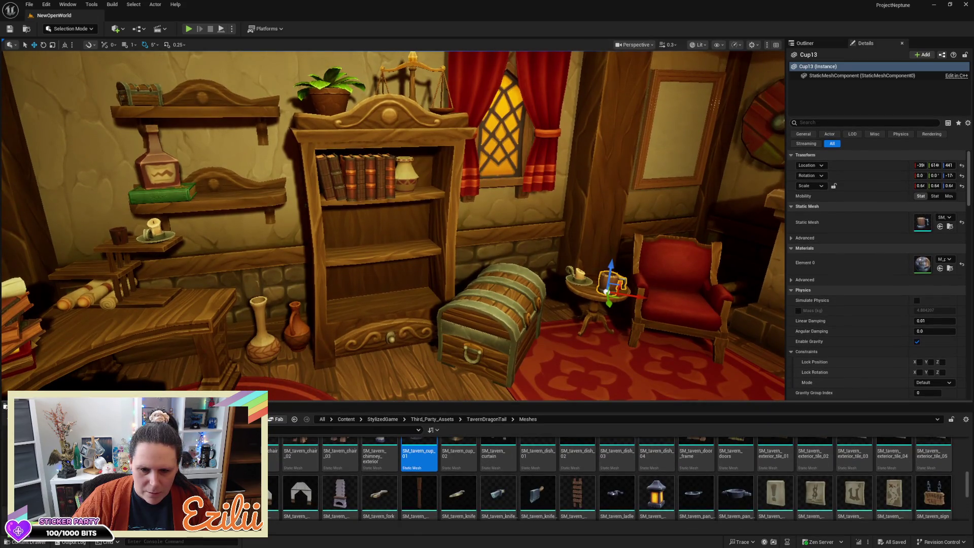
pyautogui.click(122, 239)
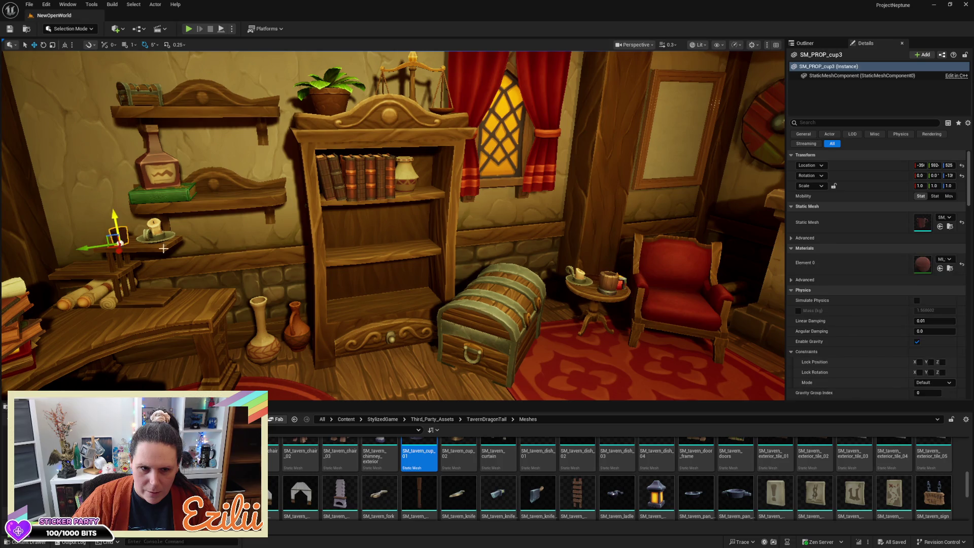
pyautogui.click(939, 227)
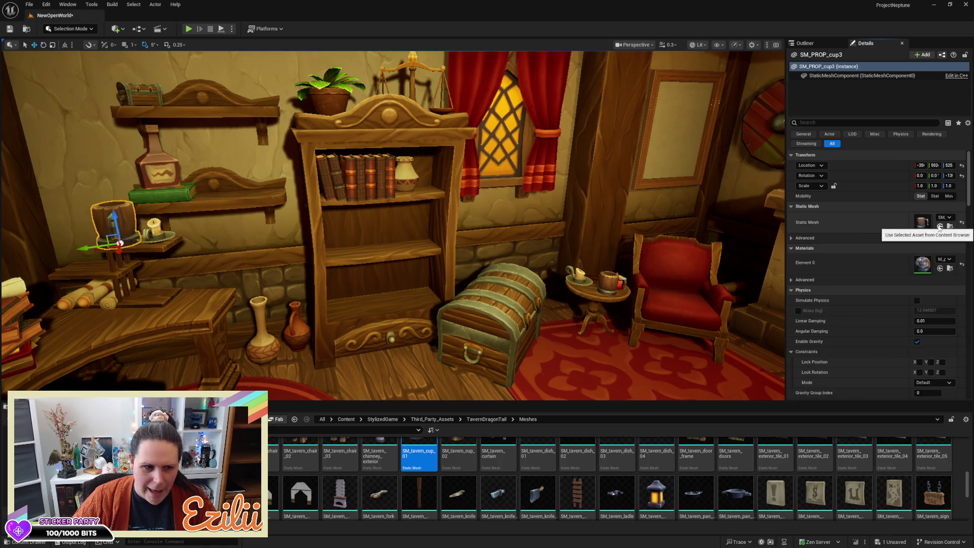
pyautogui.hotkey('ctrl', 'space')
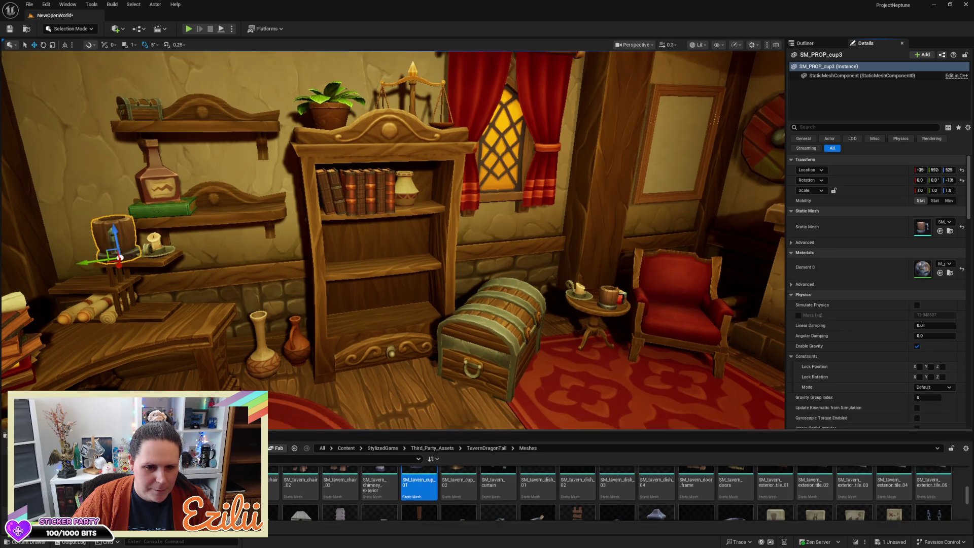
# - Frame the shelf cup and compare it with the mug on the side table
pyautogui.press('f')
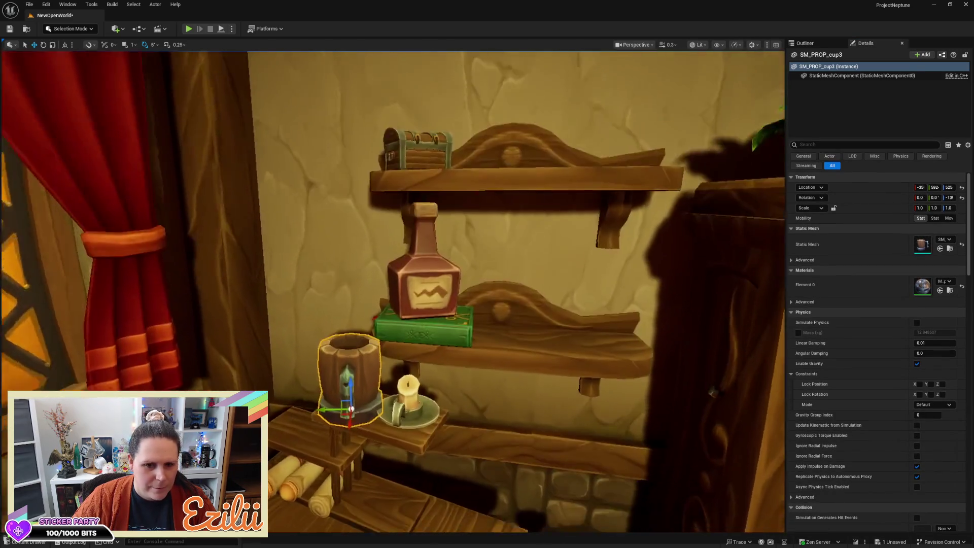
pyautogui.moveTo(451, 431)
pyautogui.mouseDown()
pyautogui.moveTo(451, 416)
pyautogui.moveTo(451, 430)
pyautogui.mouseUp()
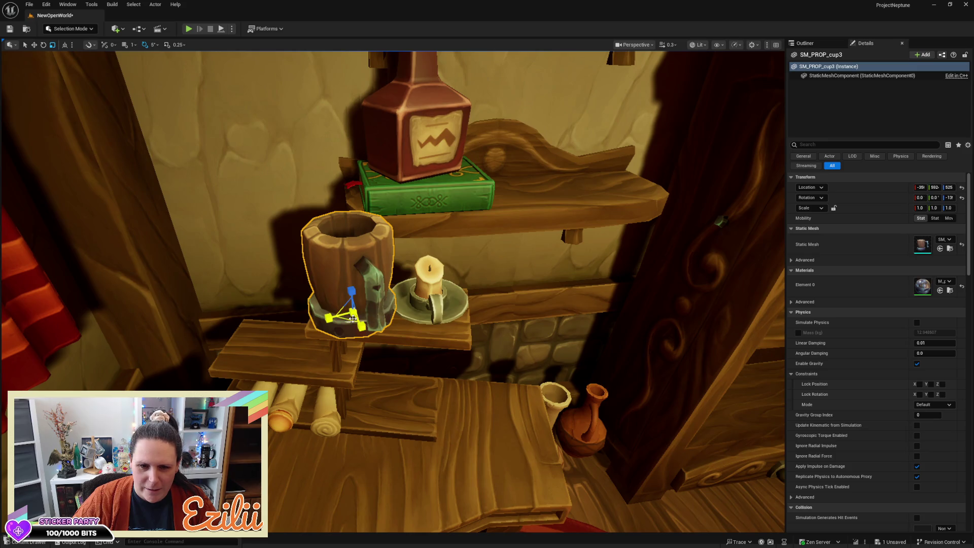
pyautogui.moveTo(361, 319); pyautogui.dragTo(589, 270)
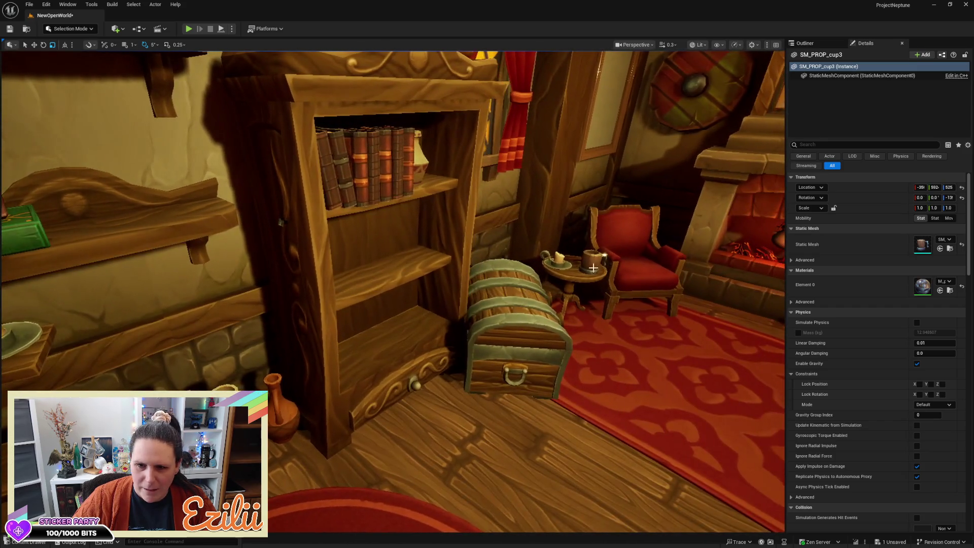
pyautogui.click(591, 259)
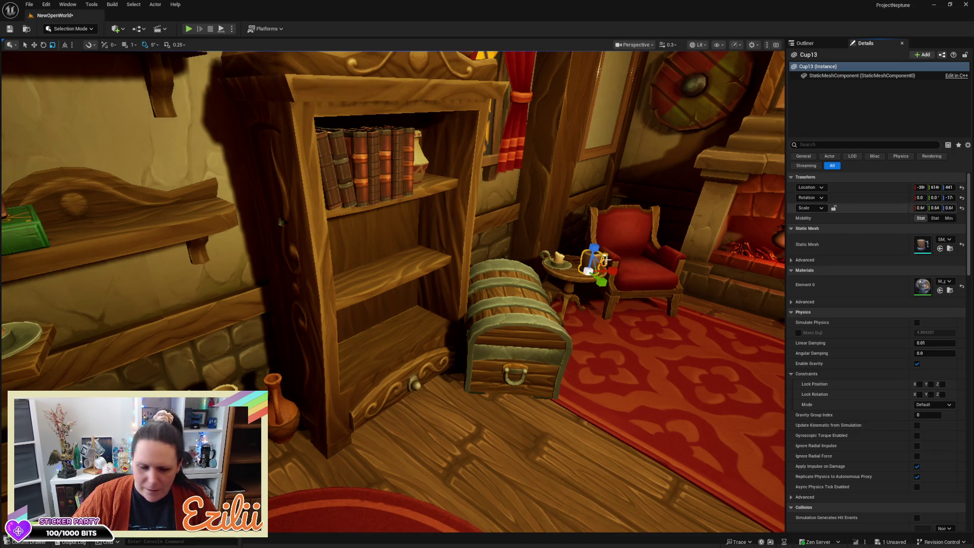
pyautogui.moveTo(497, 256); pyautogui.dragTo(409, 263)
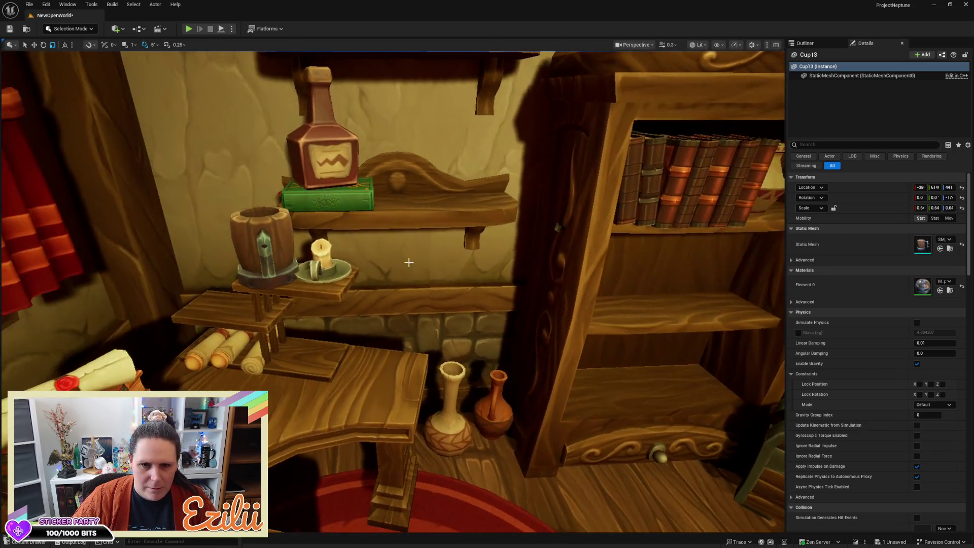
pyautogui.click(269, 240)
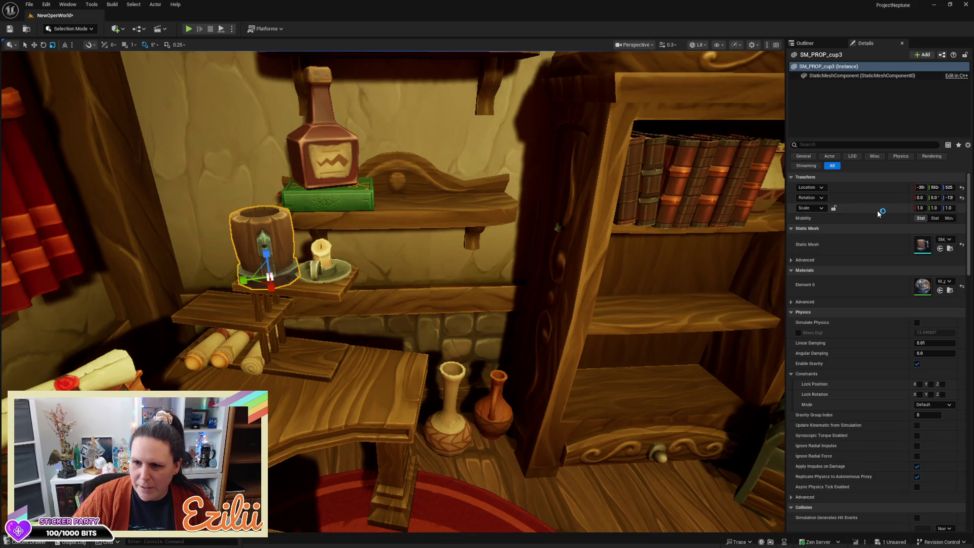
pyautogui.moveTo(567, 276); pyautogui.dragTo(624, 259)
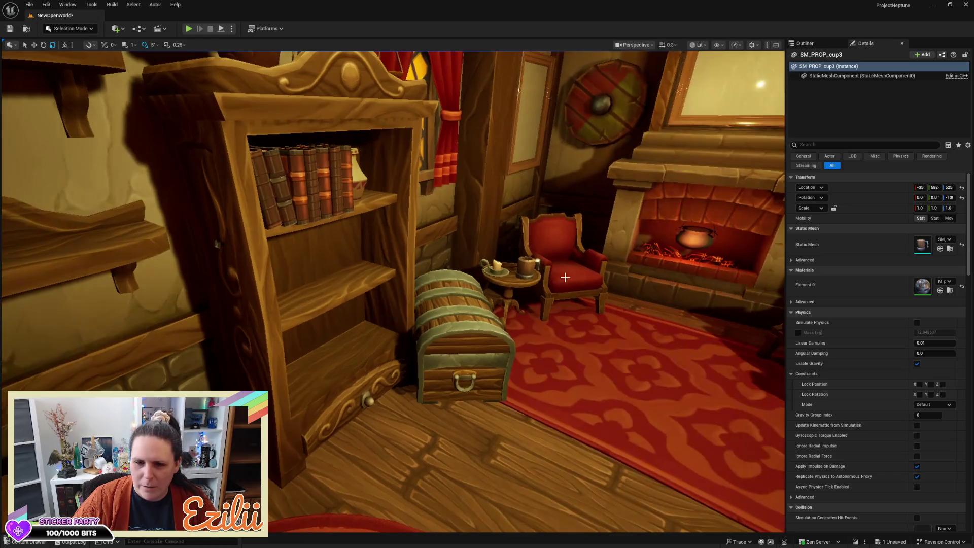
# - Select the side-table mug and the shelf tankard together and set their scale to 0.64
pyautogui.rightClick(530, 270)
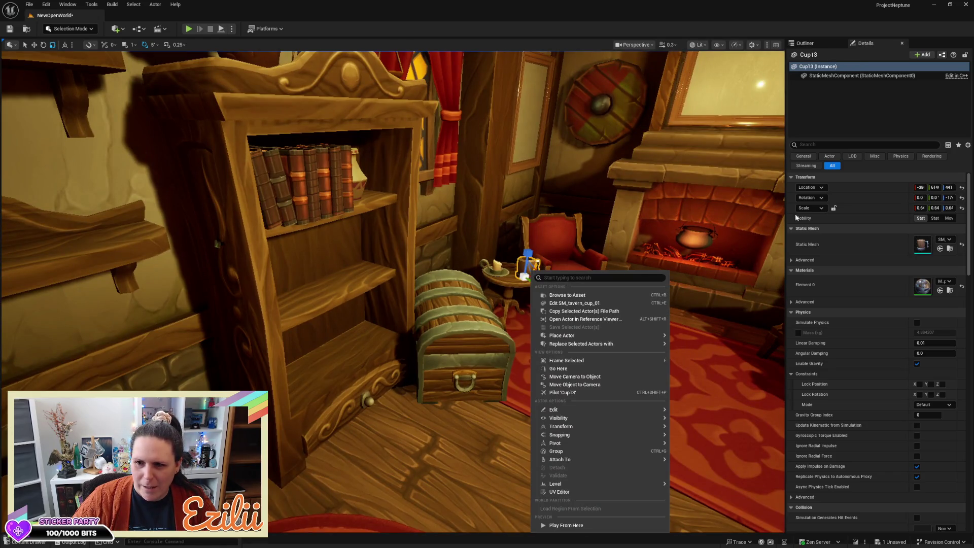
pyautogui.click(858, 213)
pyautogui.moveTo(386, 253); pyautogui.dragTo(359, 237)
pyautogui.keyDown('ctrl'); pyautogui.click(359, 237); pyautogui.keyUp('ctrl')
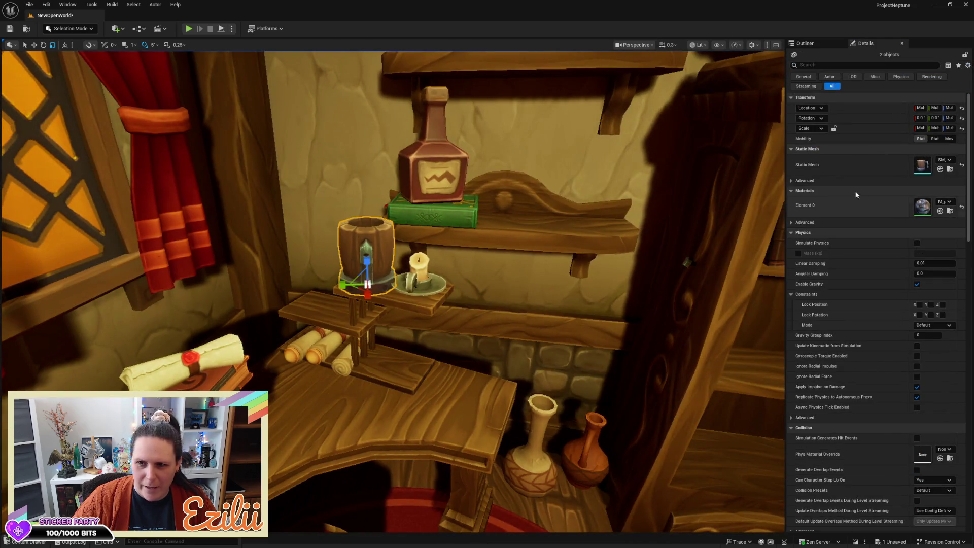
pyautogui.keyDown('shift'); pyautogui.click(880, 129); pyautogui.keyUp('shift')
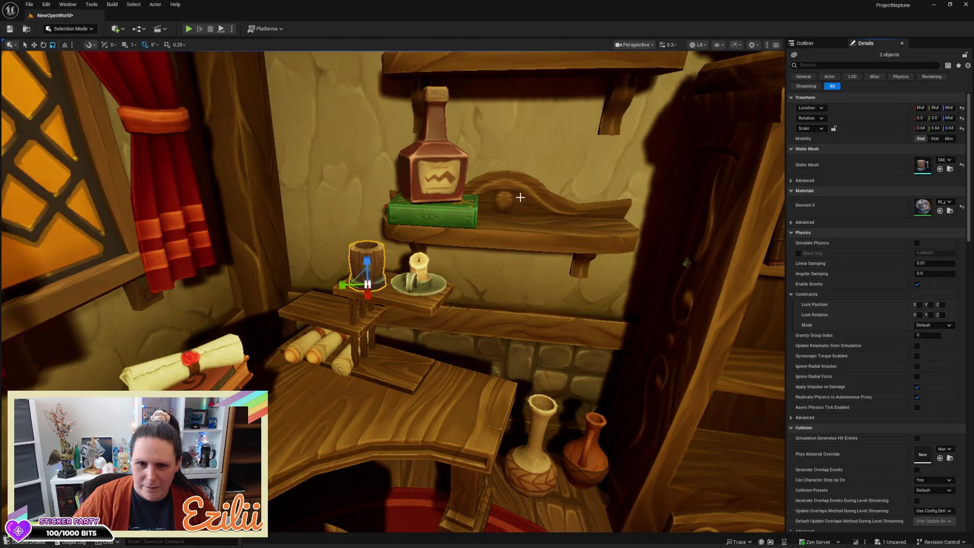
pyautogui.moveTo(496, 224); pyautogui.dragTo(520, 214)
pyautogui.moveTo(498, 268)
pyautogui.mouseDown()
pyautogui.moveTo(376, 232)
pyautogui.moveTo(480, 244)
pyautogui.moveTo(471, 186)
pyautogui.moveTo(474, 213)
pyautogui.moveTo(507, 228)
pyautogui.moveTo(392, 253)
pyautogui.mouseUp()
pyautogui.press('Escape')
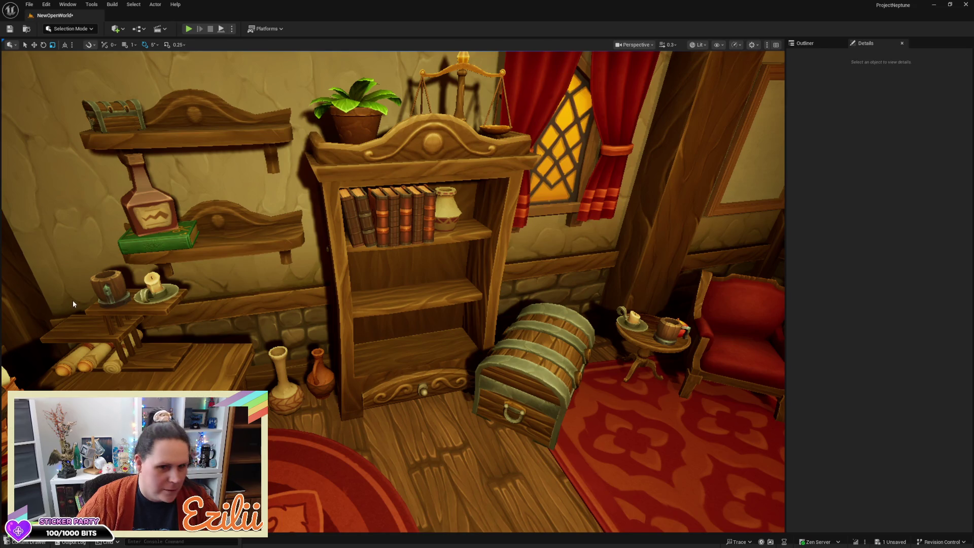
pyautogui.rightClick(140, 311)
# - Save the NewOpenWorld map
pyautogui.click(386, 303)
pyautogui.moveTo(507, 306)
pyautogui.mouseDown()
pyautogui.moveTo(609, 305)
pyautogui.moveTo(532, 304)
pyautogui.moveTo(294, 339)
pyautogui.mouseUp()
pyautogui.hotkey('ctrl', 's')
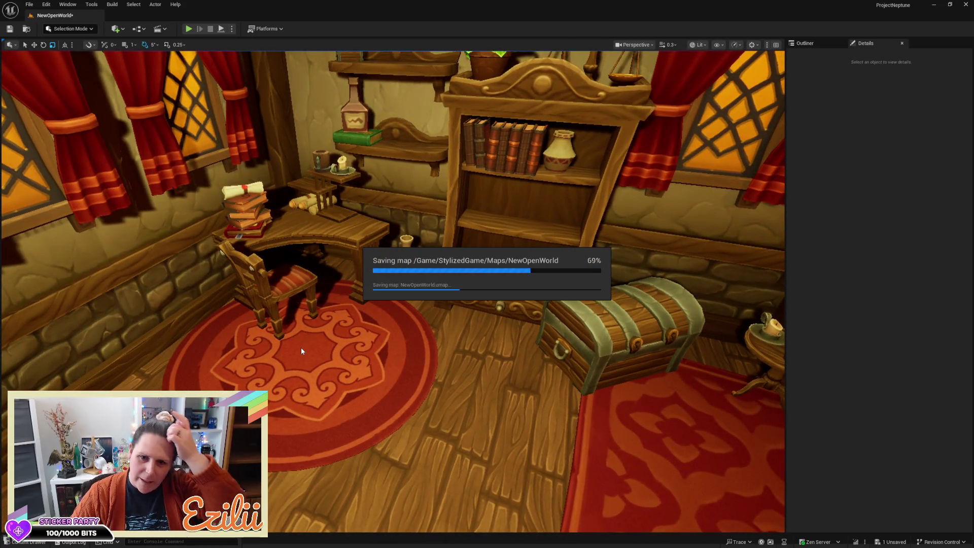
# - Turn the Candle_25 candle on the shelf by about -20 degrees, then deselect it
pyautogui.moveTo(301, 351); pyautogui.dragTo(314, 213)
pyautogui.moveTo(498, 233)
pyautogui.mouseDown()
pyautogui.moveTo(498, 274)
pyautogui.moveTo(499, 234)
pyautogui.moveTo(500, 253)
pyautogui.moveTo(523, 256)
pyautogui.moveTo(518, 249)
pyautogui.mouseUp()
pyautogui.click(486, 223)
pyautogui.press('e')
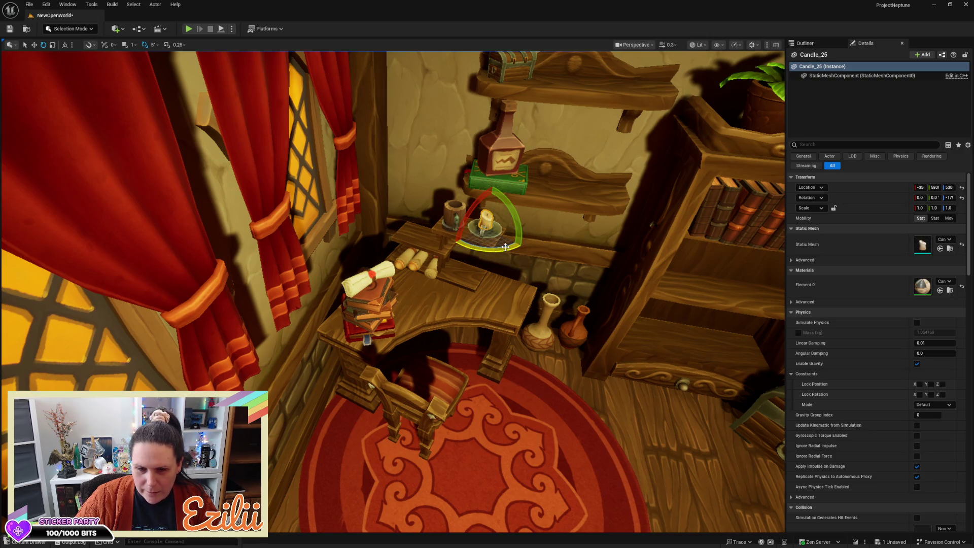
pyautogui.press('Escape')
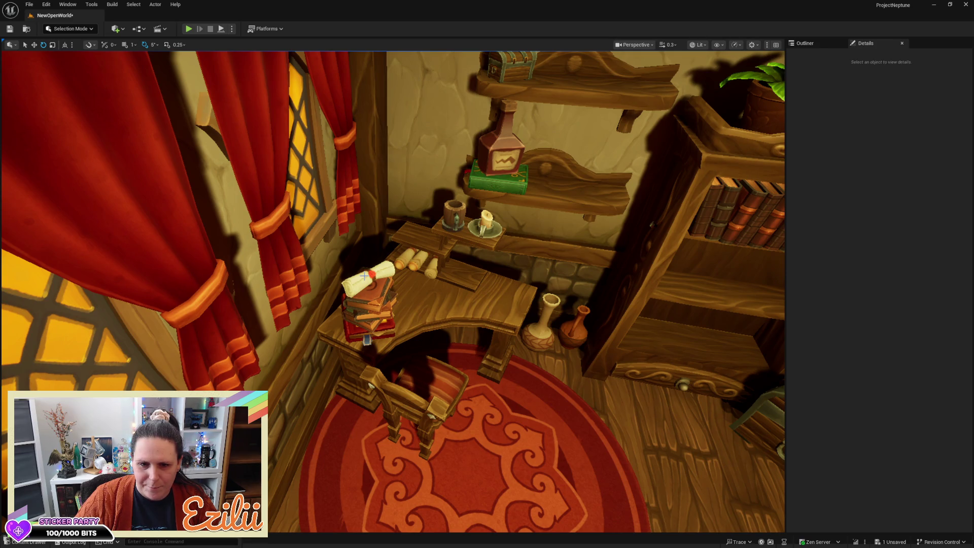
# - Select the four desk books and the scroll on top as one group
pyautogui.click(352, 339)
pyautogui.press('f')
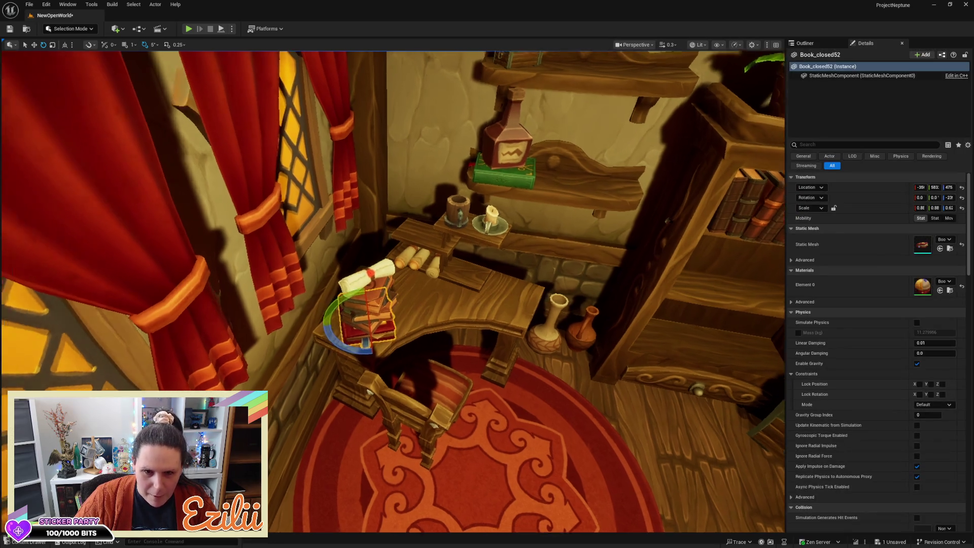
pyautogui.scroll(2, 312, 369)
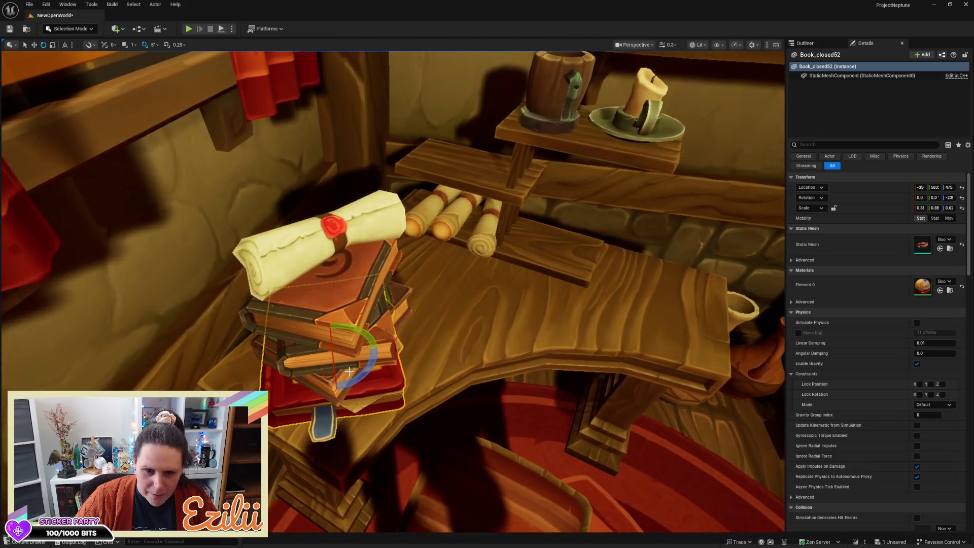
pyautogui.keyDown('ctrl'); pyautogui.click(314, 378); pyautogui.keyUp('ctrl')
pyautogui.keyDown('ctrl'); pyautogui.click(268, 309); pyautogui.keyUp('ctrl')
pyautogui.keyDown('ctrl'); pyautogui.click(276, 275); pyautogui.keyUp('ctrl')
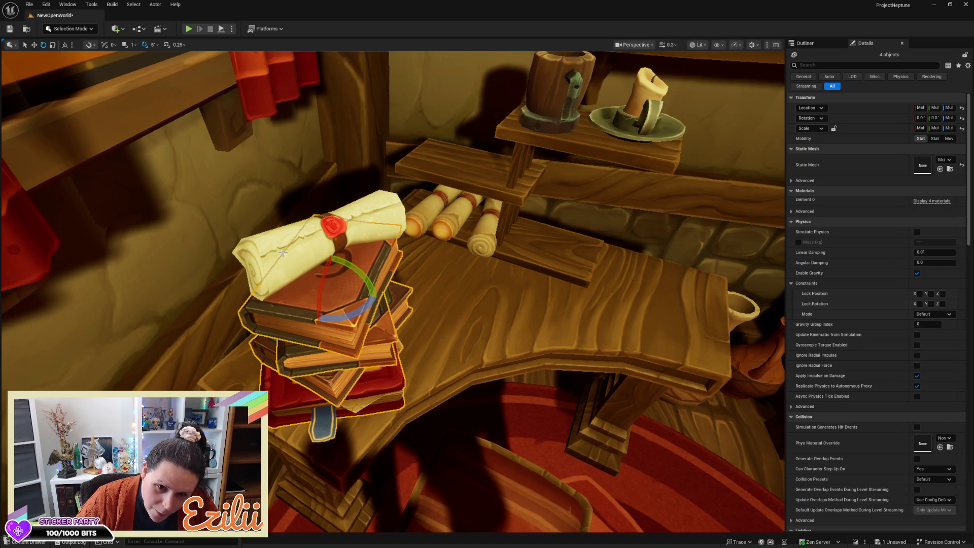
pyautogui.keyDown('ctrl'); pyautogui.click(283, 252); pyautogui.keyUp('ctrl')
# - Lift the book stack and slide it over the small shelf beside the mug and candle
pyautogui.press('w')
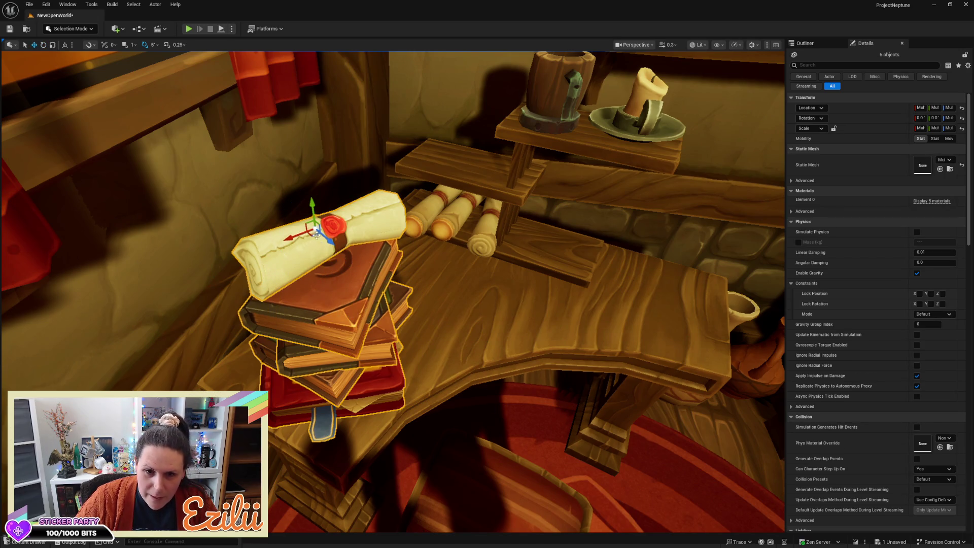
pyautogui.moveTo(312, 205); pyautogui.dragTo(314, 117)
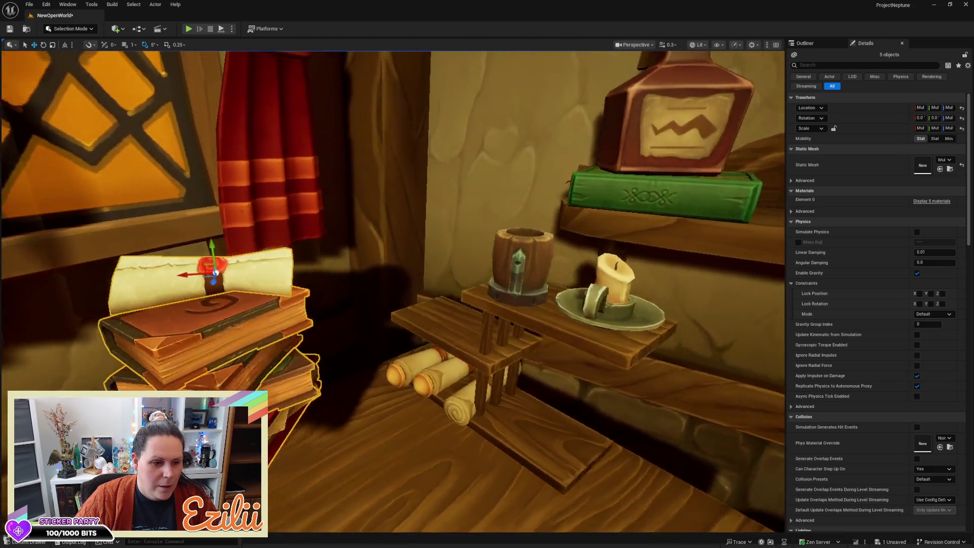
pyautogui.moveTo(391, 244); pyautogui.dragTo(391, 244)
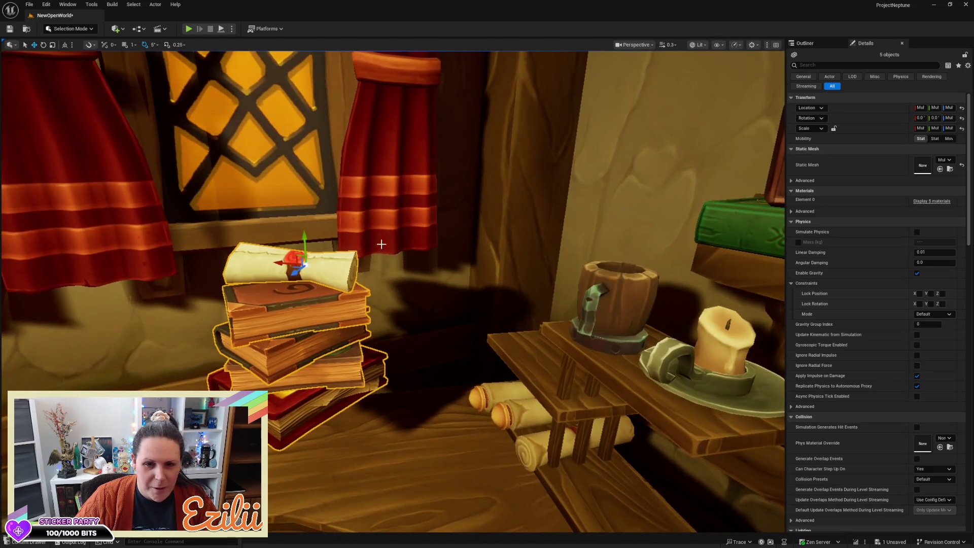
pyautogui.moveTo(303, 243)
pyautogui.mouseDown()
pyautogui.moveTo(273, 205)
pyautogui.moveTo(500, 221)
pyautogui.mouseUp()
pyautogui.moveTo(391, 274)
pyautogui.mouseDown()
pyautogui.moveTo(421, 304)
pyautogui.moveTo(447, 309)
pyautogui.moveTo(416, 279)
pyautogui.mouseUp()
pyautogui.moveTo(283, 178)
pyautogui.mouseDown()
pyautogui.moveTo(274, 183)
pyautogui.moveTo(279, 304)
pyautogui.mouseUp()
pyautogui.moveTo(277, 254); pyautogui.dragTo(255, 198)
pyautogui.moveTo(374, 205)
pyautogui.mouseDown()
pyautogui.moveTo(418, 216)
pyautogui.moveTo(437, 238)
pyautogui.moveTo(440, 198)
pyautogui.moveTo(457, 188)
pyautogui.mouseUp()
pyautogui.press('e')
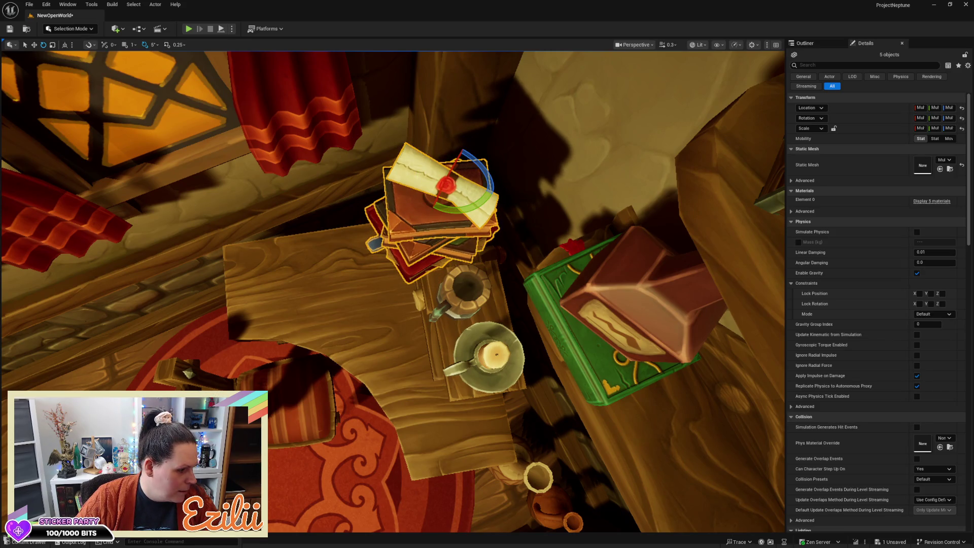
pyautogui.moveTo(335, 241)
pyautogui.mouseDown()
pyautogui.moveTo(427, 244)
pyautogui.moveTo(301, 252)
pyautogui.mouseUp()
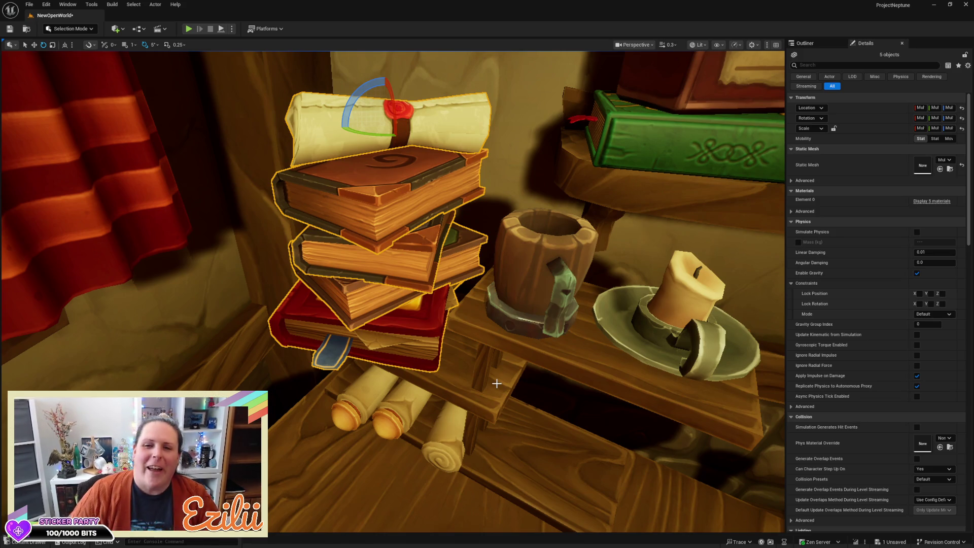
# - Select only the scroll and nudge it down onto the top book
pyautogui.moveTo(429, 302)
pyautogui.mouseDown()
pyautogui.moveTo(386, 300)
pyautogui.moveTo(447, 305)
pyautogui.moveTo(370, 320)
pyautogui.mouseUp()
pyautogui.press('Escape')
pyautogui.click(382, 127)
pyautogui.press('f')
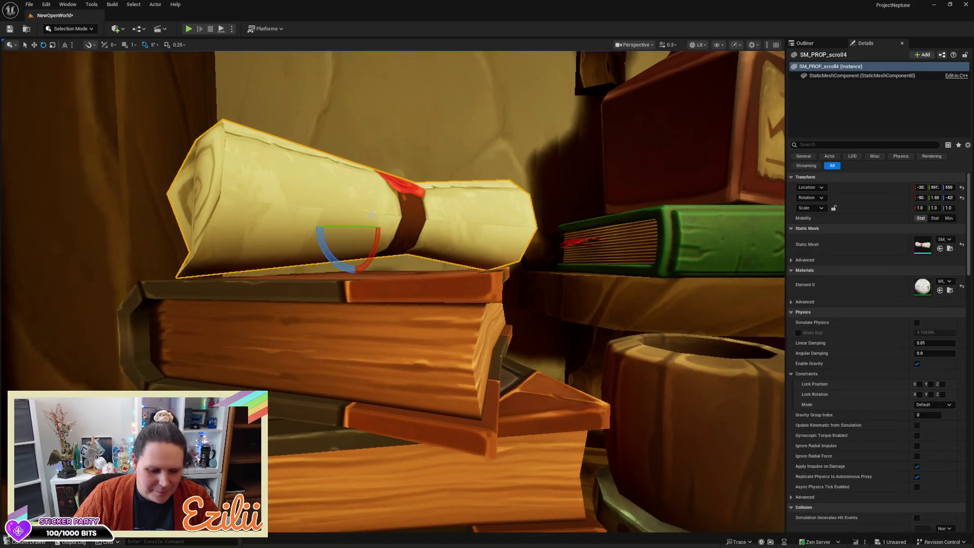
pyautogui.press('w')
pyautogui.moveTo(356, 199); pyautogui.dragTo(356, 203)
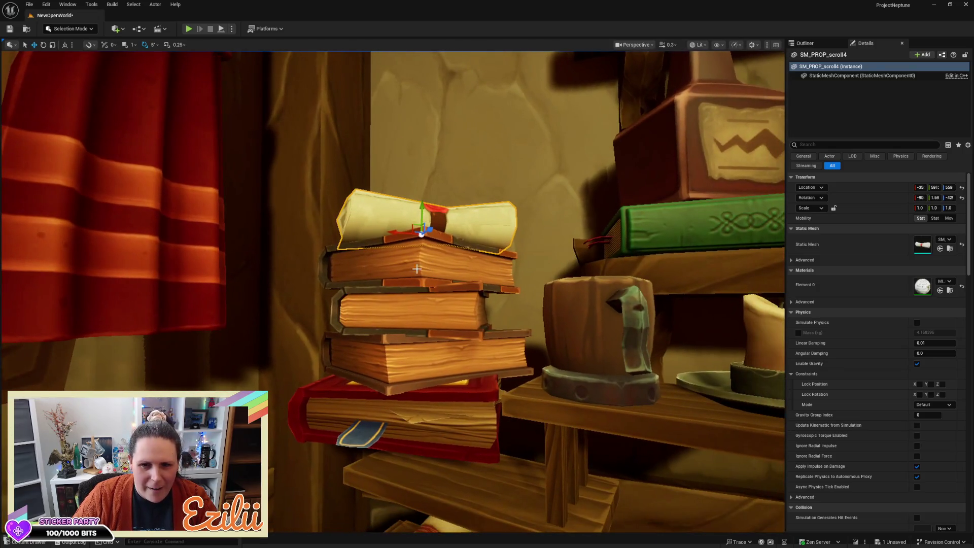
# - Lower the four books and scroll together until the red bottom book sits on the shelf
pyautogui.keyDown('ctrl'); pyautogui.click(415, 265); pyautogui.keyUp('ctrl')
pyautogui.keyDown('ctrl'); pyautogui.click(408, 302); pyautogui.keyUp('ctrl')
pyautogui.keyDown('ctrl'); pyautogui.click(400, 354); pyautogui.keyUp('ctrl')
pyautogui.keyDown('ctrl'); pyautogui.click(399, 408); pyautogui.keyUp('ctrl')
pyautogui.moveTo(420, 385); pyautogui.dragTo(415, 446)
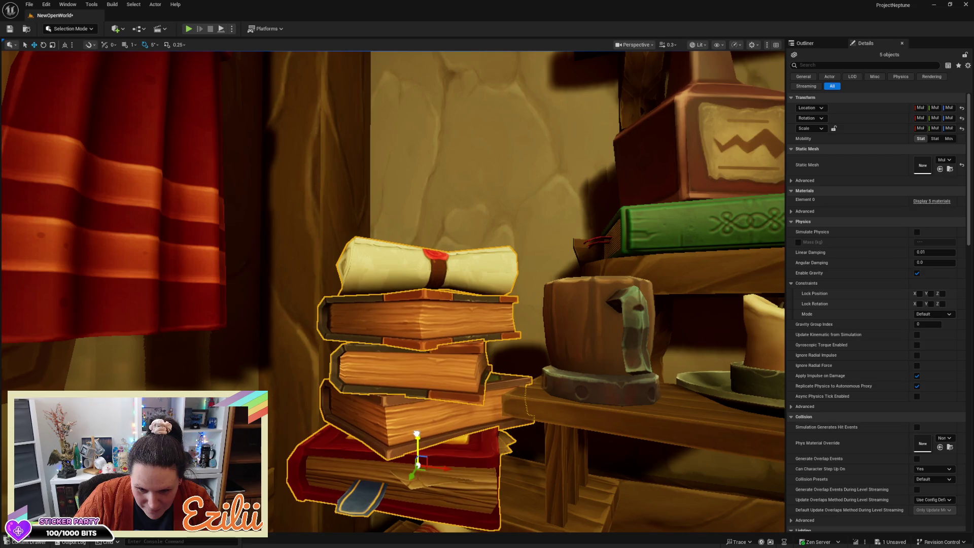
pyautogui.scroll(3, 371, 226)
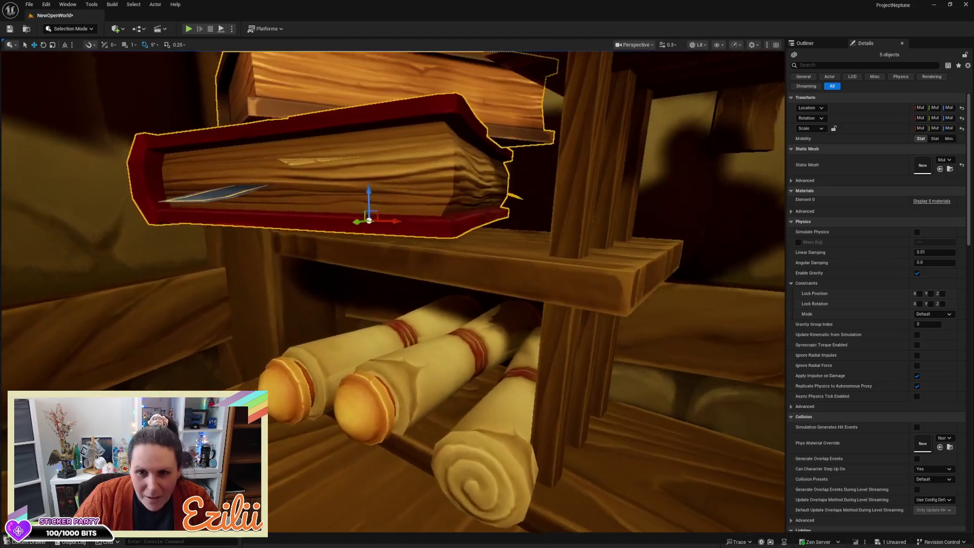
pyautogui.moveTo(363, 210)
pyautogui.mouseDown()
pyautogui.moveTo(356, 250)
pyautogui.moveTo(370, 246)
pyautogui.mouseUp()
pyautogui.scroll(-10, 437, 276)
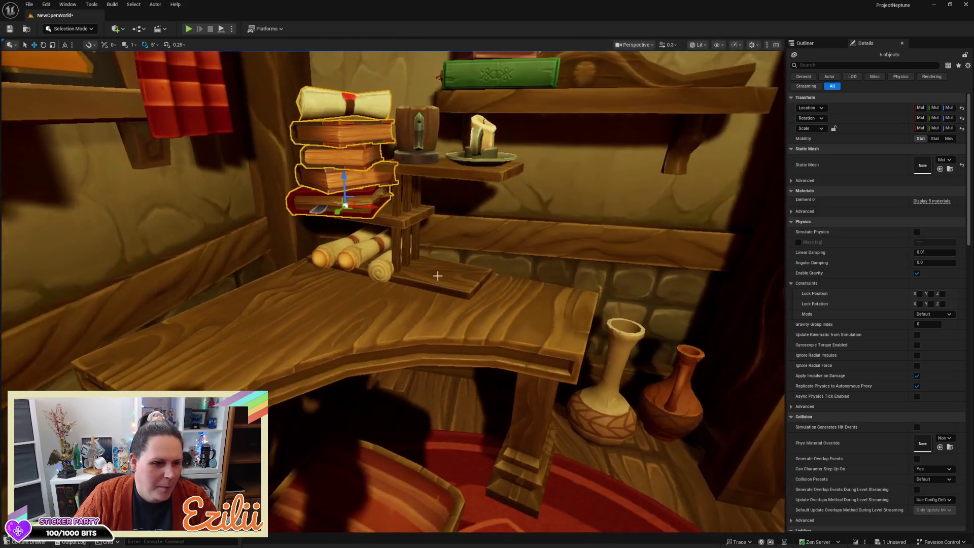
pyautogui.press('Escape')
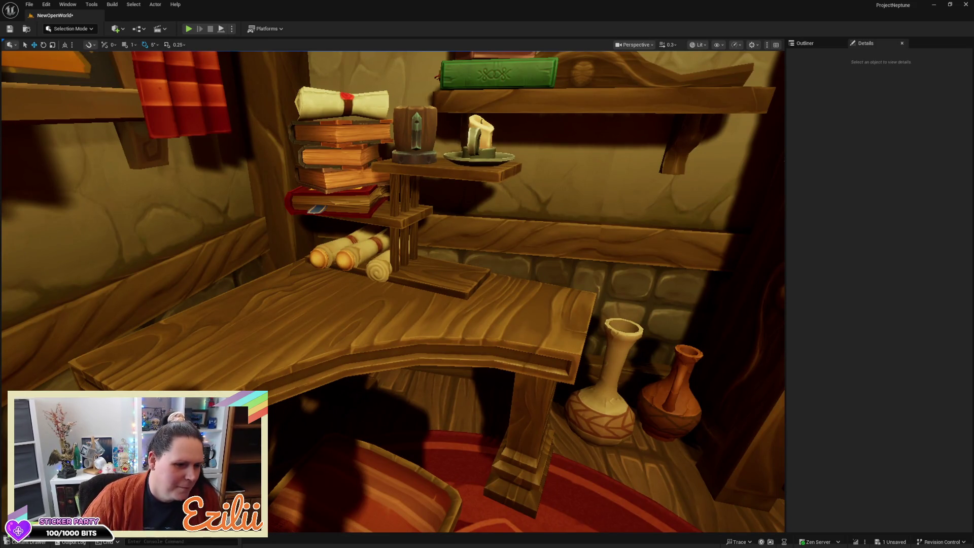
pyautogui.moveTo(135, 366); pyautogui.dragTo(76, 363)
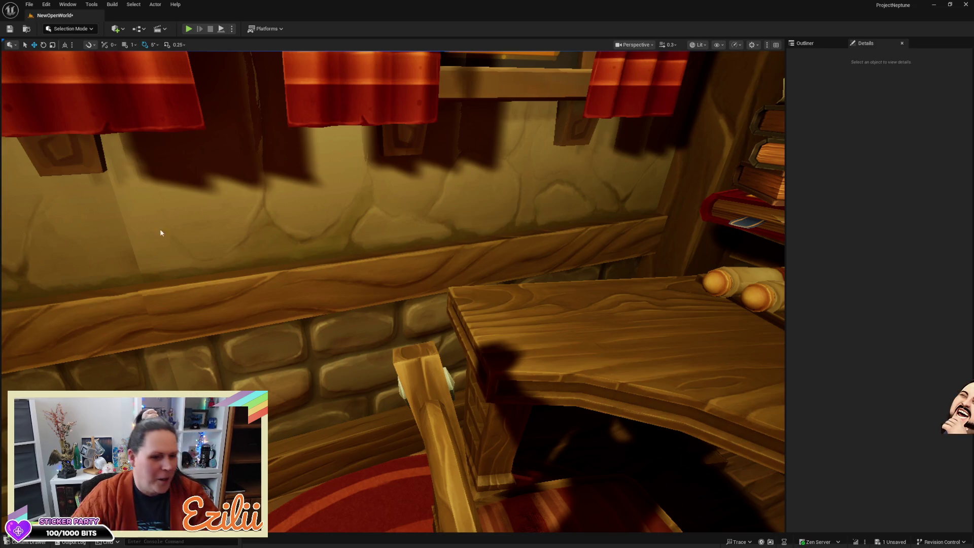
pyautogui.moveTo(293, 217); pyautogui.dragTo(213, 223)
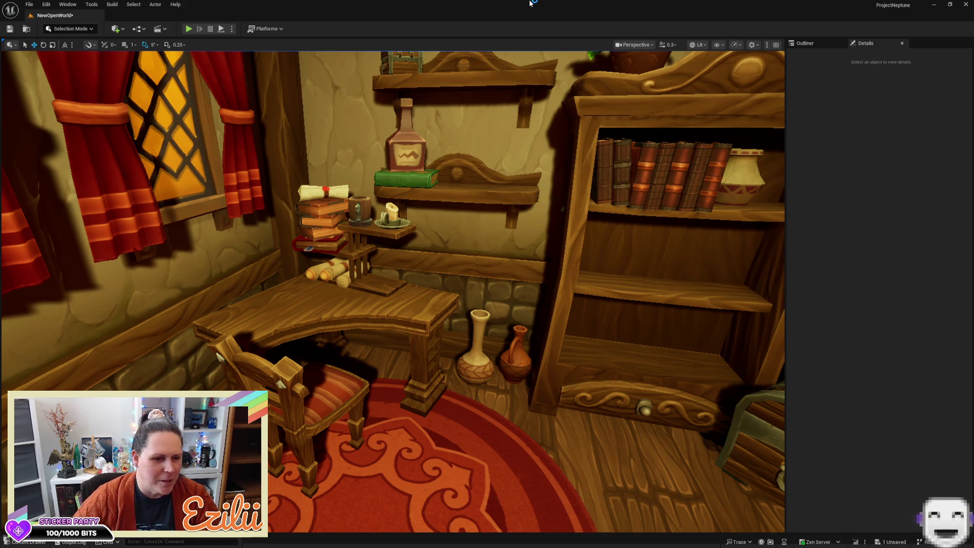
pyautogui.moveTo(365, 330)
pyautogui.mouseDown()
pyautogui.moveTo(305, 330)
pyautogui.moveTo(406, 331)
pyautogui.moveTo(401, 279)
pyautogui.moveTo(401, 304)
pyautogui.mouseUp()
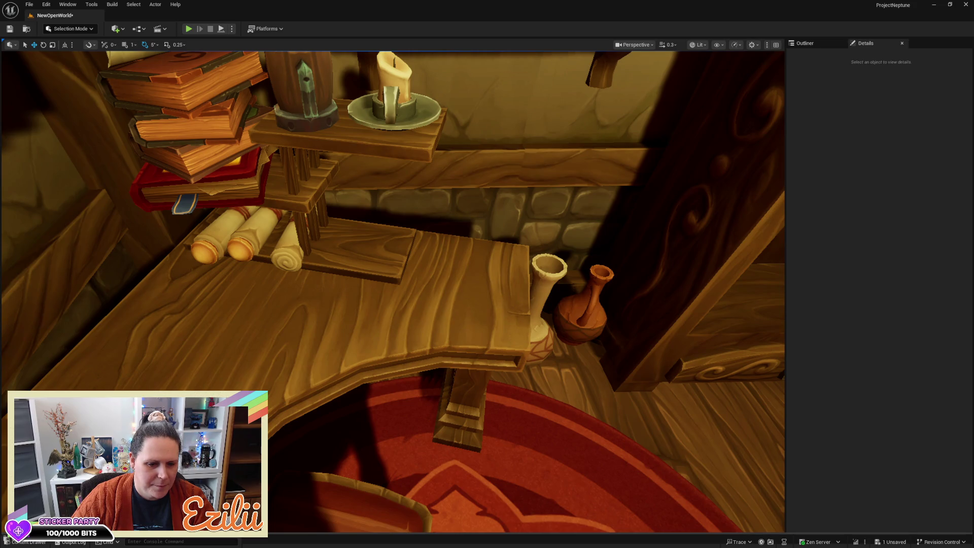
pyautogui.hotkey('ctrl', 'space')
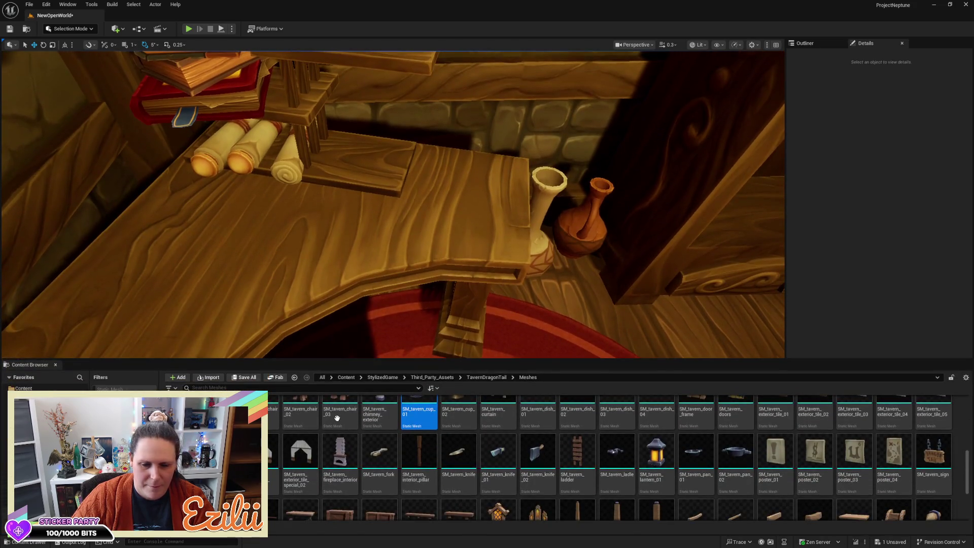
# - Search the assets for 'hammer' and 'mallet' with the Static Mesh filter, then search the whole Content folder
pyautogui.write('hammer')
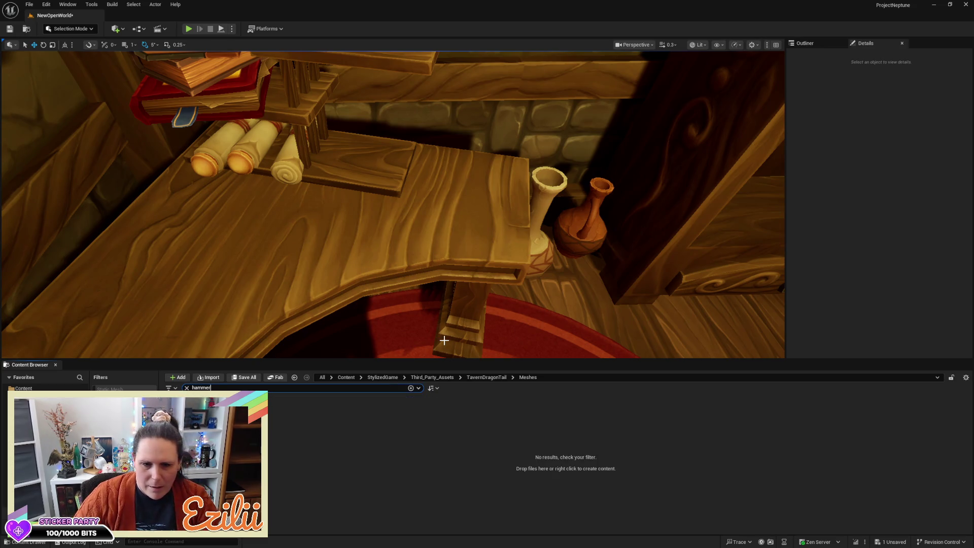
pyautogui.click(109, 389)
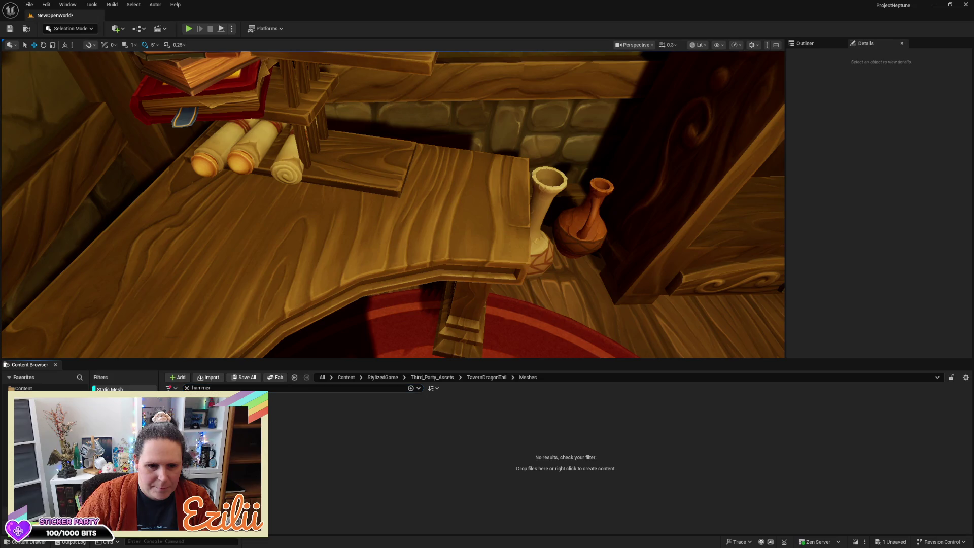
pyautogui.click(225, 388)
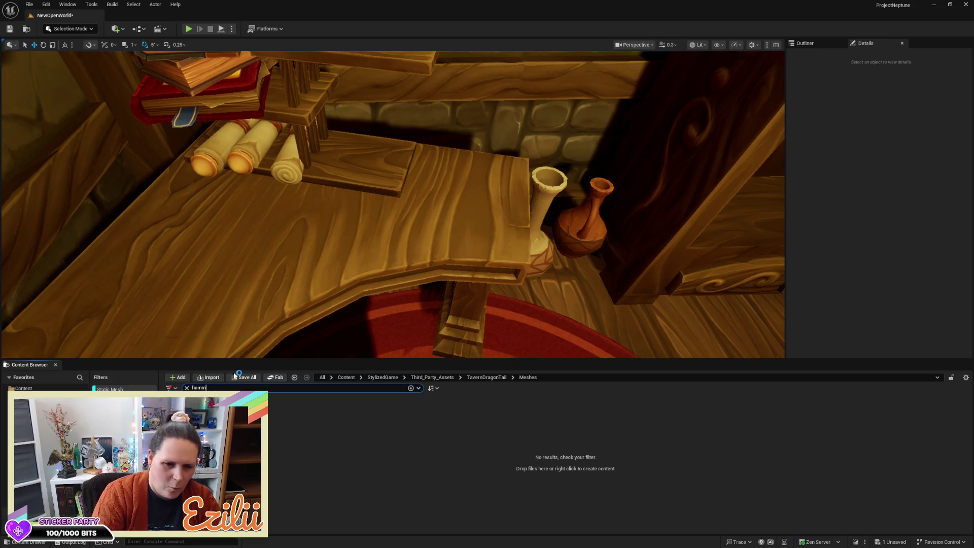
pyautogui.press('BackSpace')
pyautogui.write('malle')
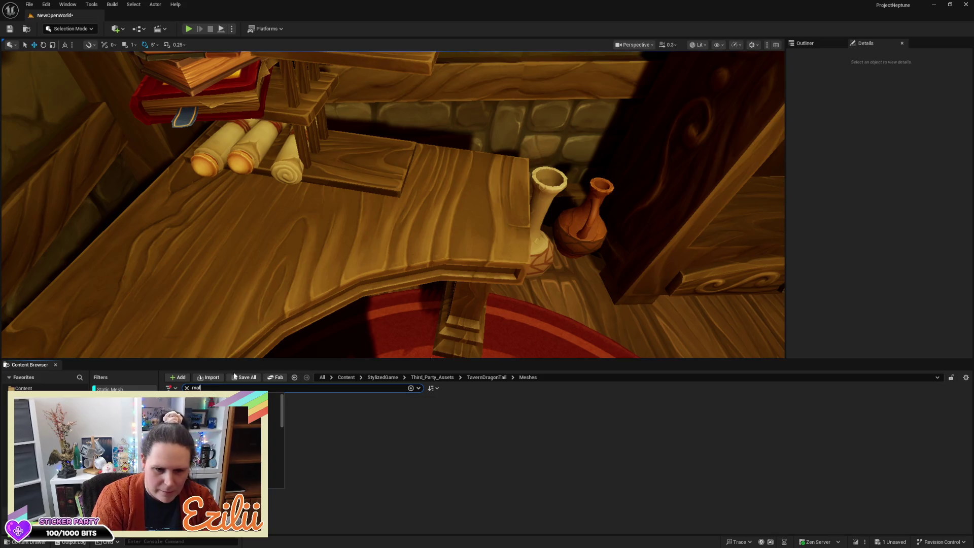
pyautogui.press('BackSpace')
pyautogui.press('BackSpace')
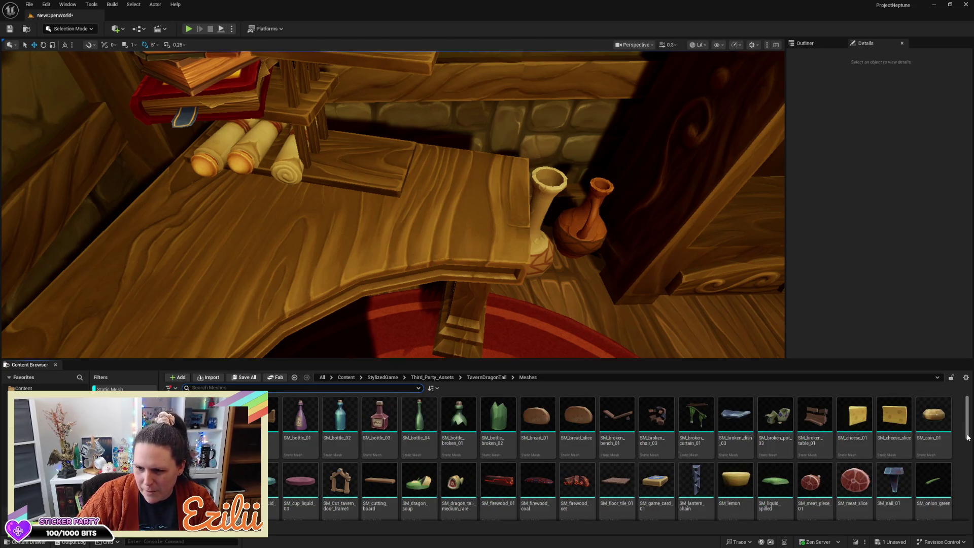
pyautogui.scroll(-1, 961, 441)
pyautogui.scroll(-4, 888, 457)
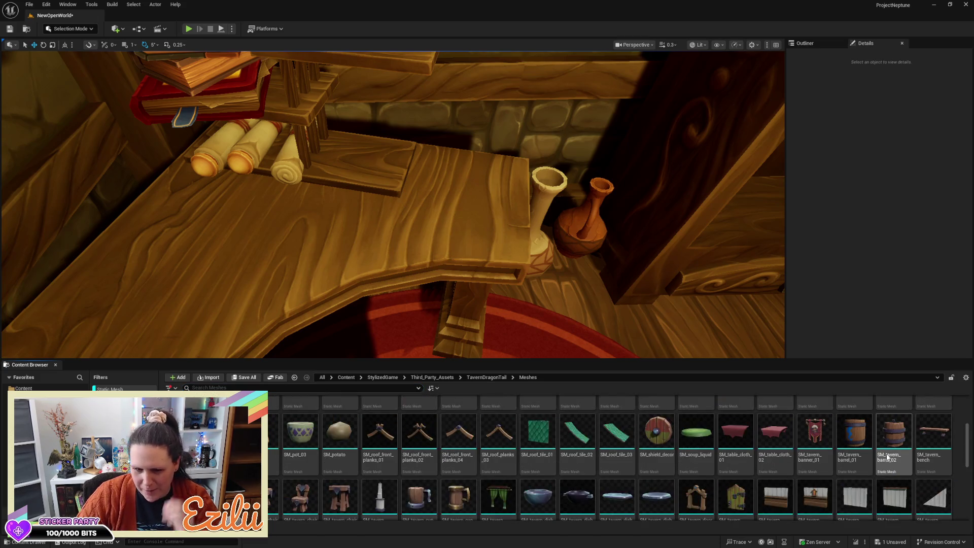
pyautogui.scroll(-3, 886, 454)
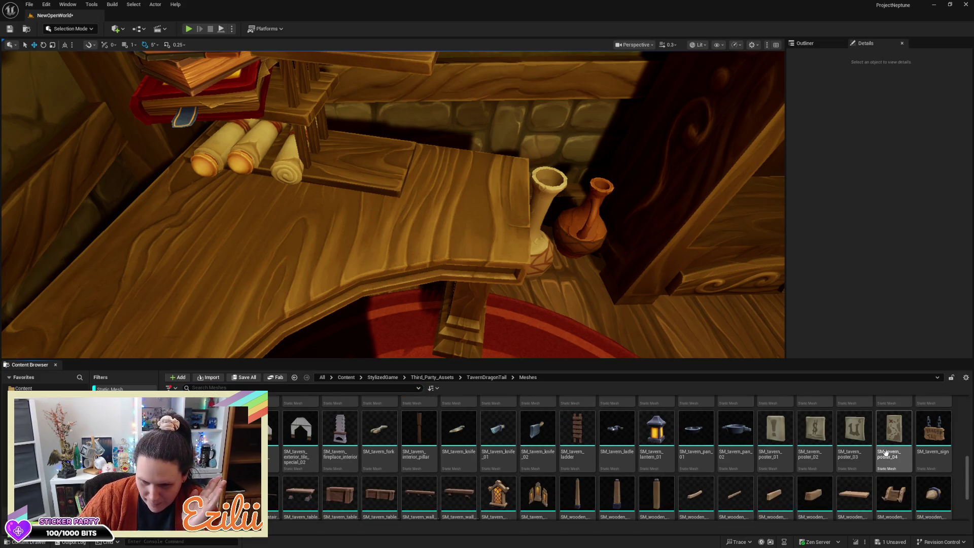
pyautogui.scroll(7, 886, 453)
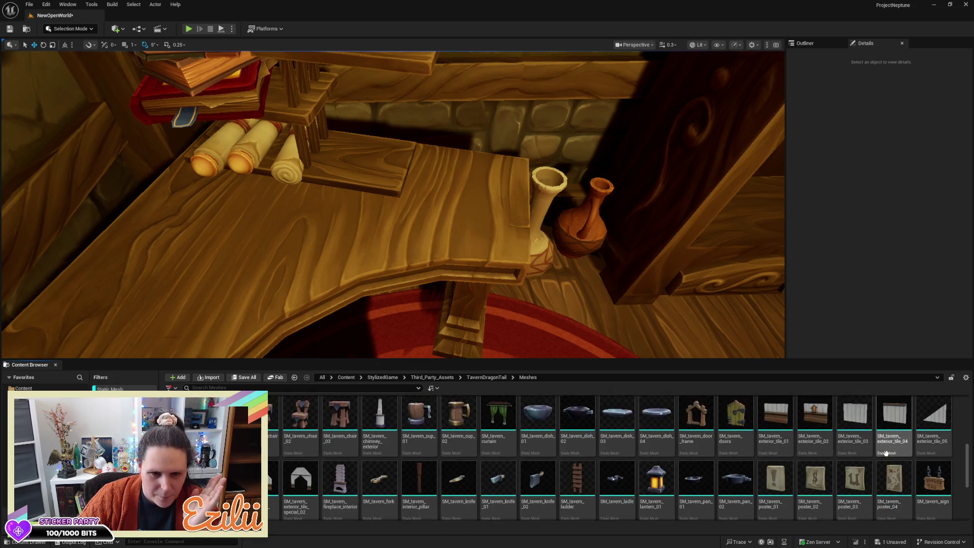
pyautogui.click(23, 388)
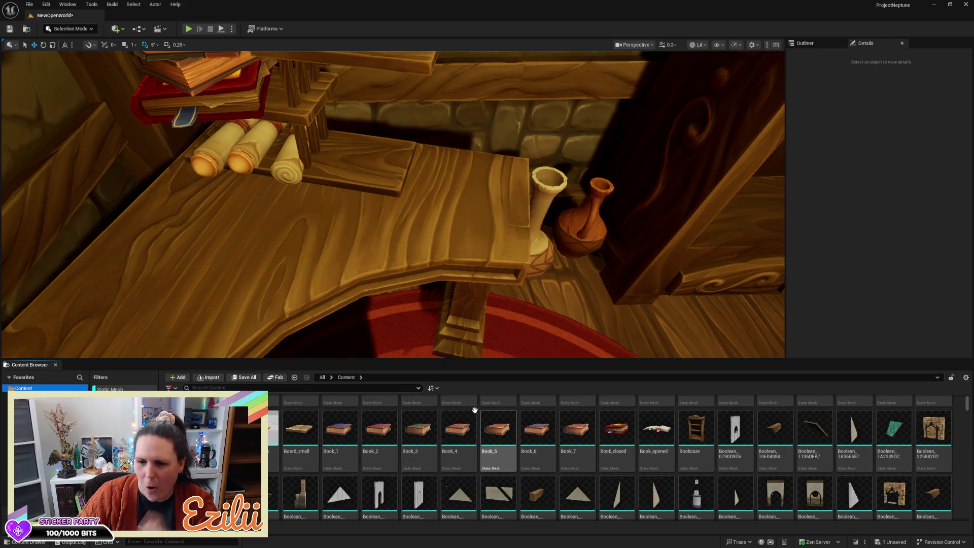
pyautogui.press('BackSpace')
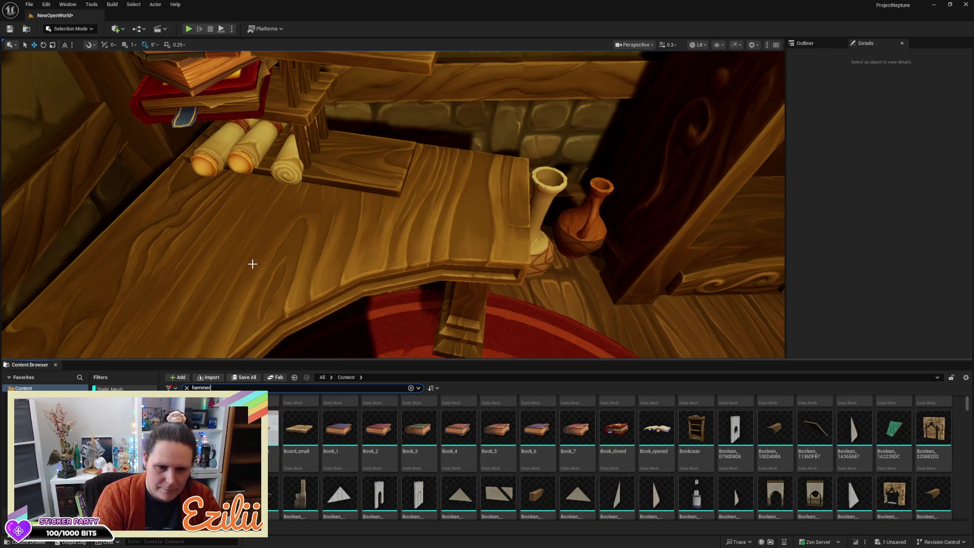
# - Drop SM_Hammer onto the desk, remove the Static Mesh filter and clear the hammer search
pyautogui.moveTo(231, 351); pyautogui.dragTo(223, 275)
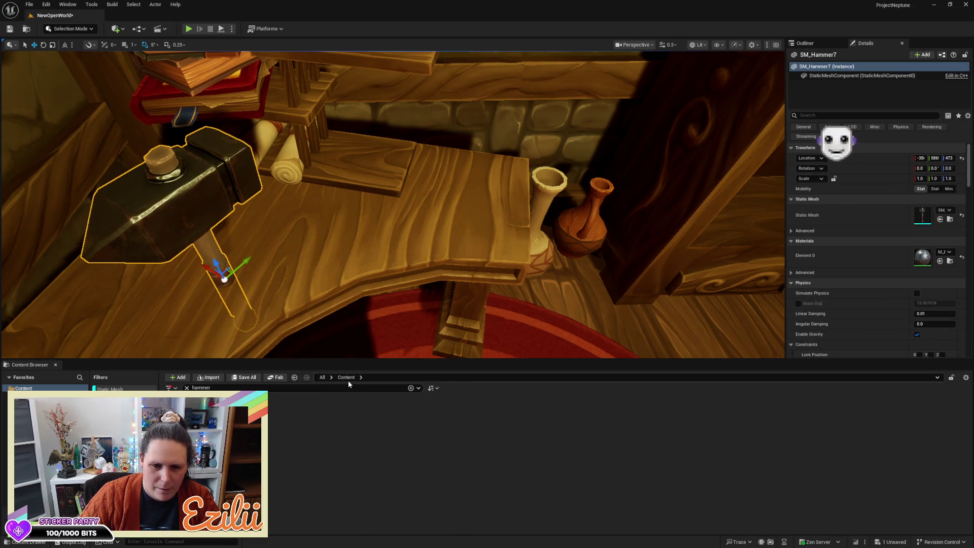
pyautogui.click(135, 389)
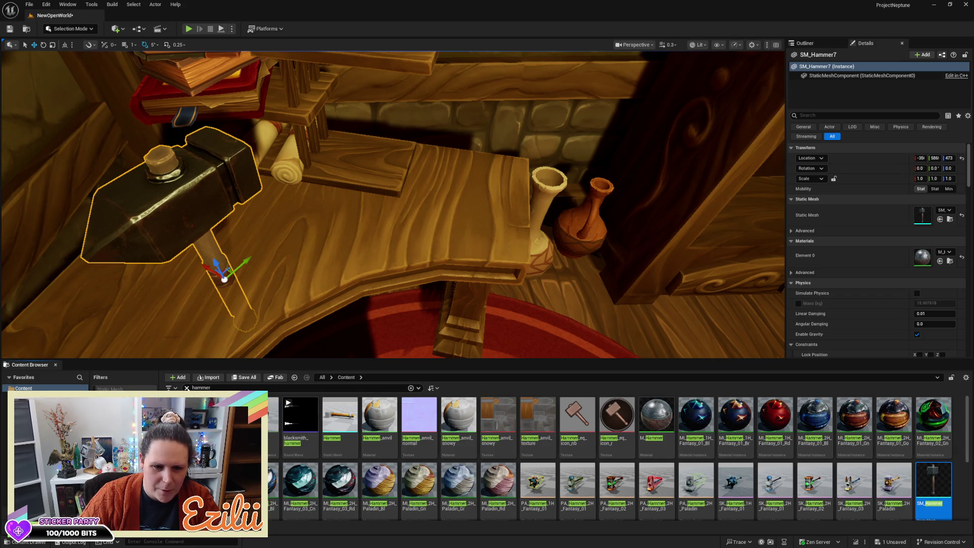
pyautogui.click(187, 388)
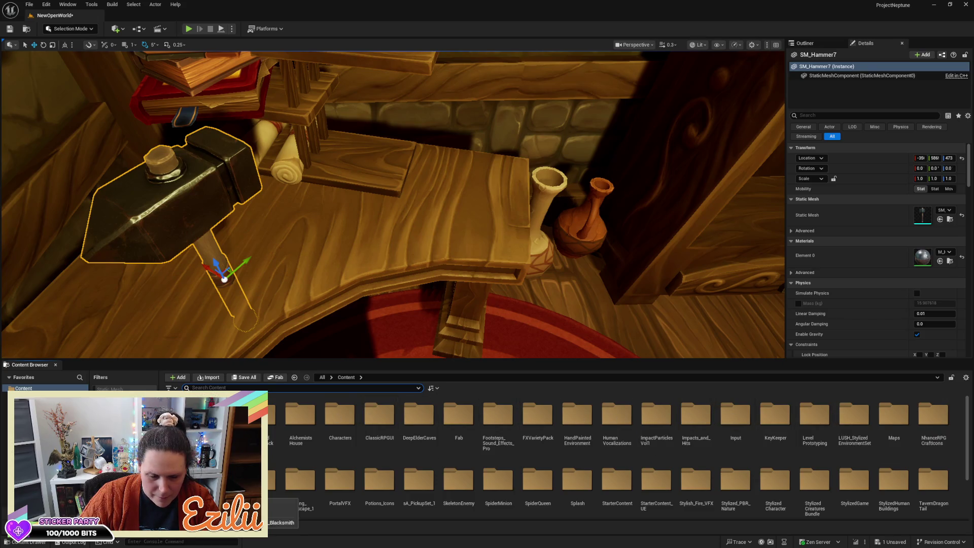
# - Place SK_Tools_Body2 from NPC_Blacksmith's Mesh folder onto the table
pyautogui.doubleClick(262, 482)
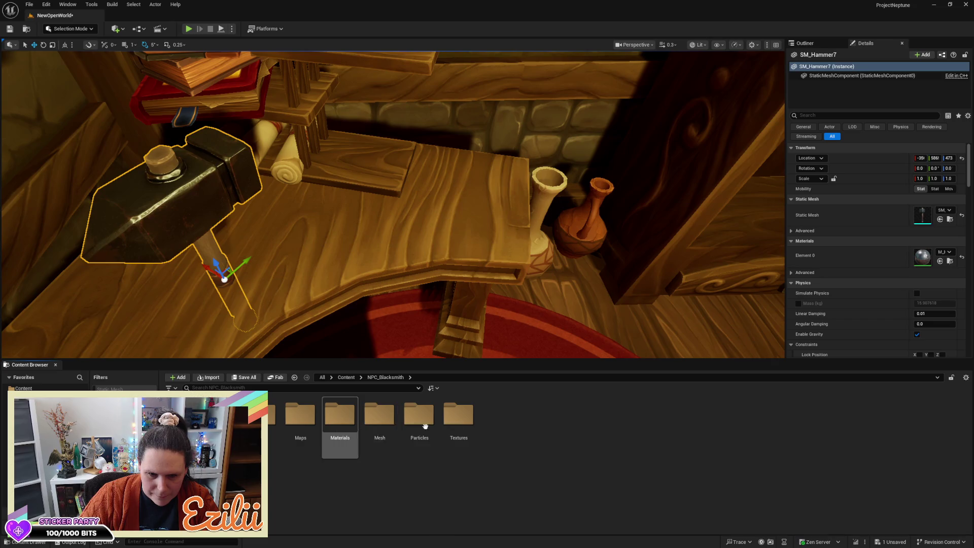
pyautogui.doubleClick(419, 413)
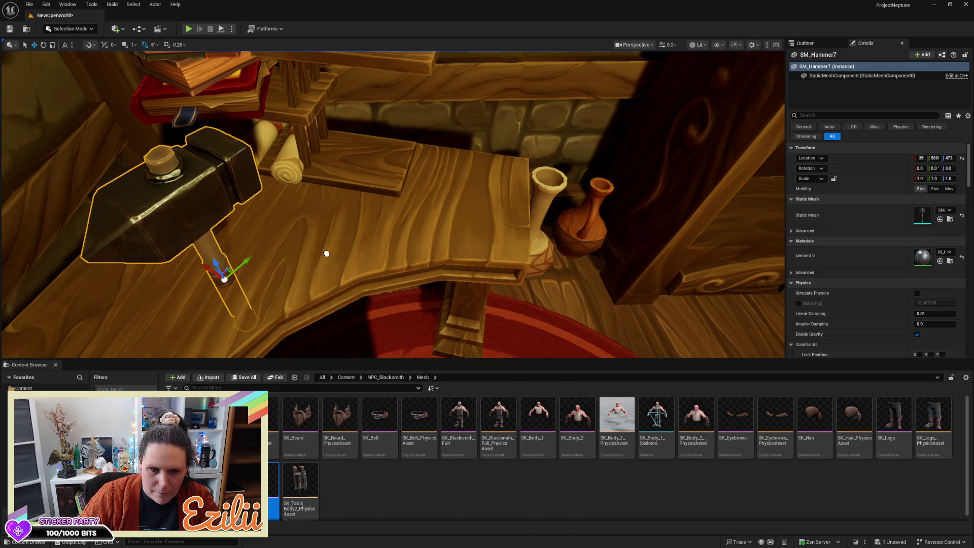
pyautogui.moveTo(330, 253); pyautogui.dragTo(330, 253)
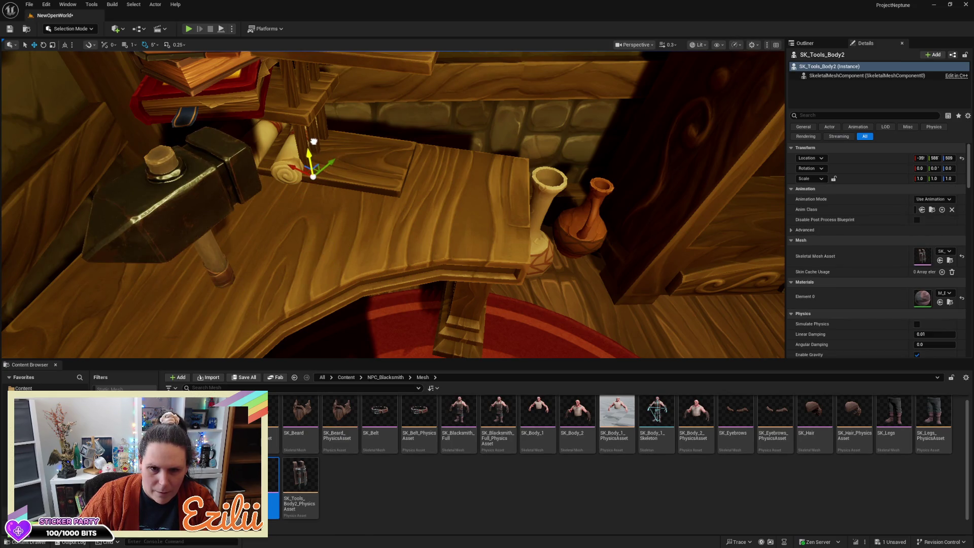
pyautogui.moveTo(313, 176); pyautogui.dragTo(374, 211)
# - Rotate the tool holder to -150 degrees, then tip it about 95 and 45 degrees
pyautogui.press('e')
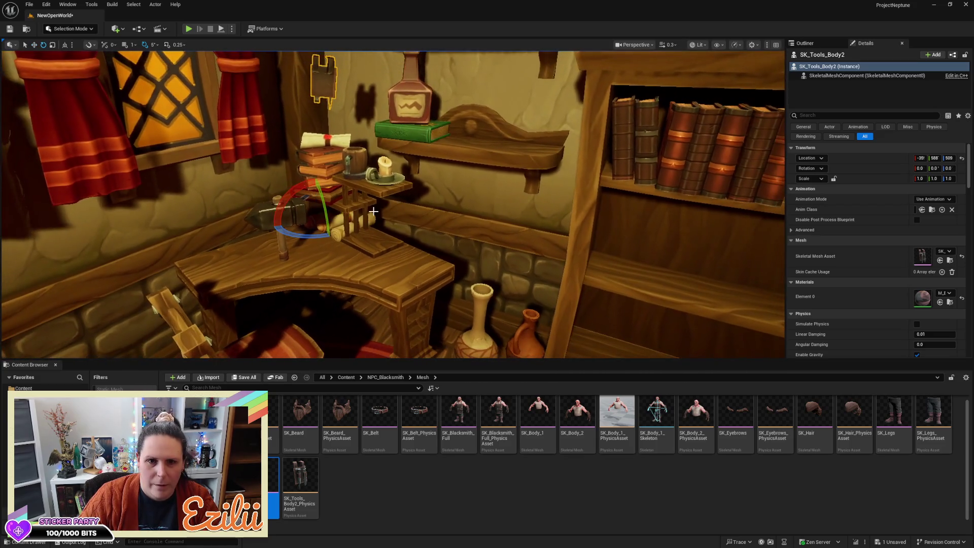
pyautogui.moveTo(308, 235); pyautogui.dragTo(292, 236)
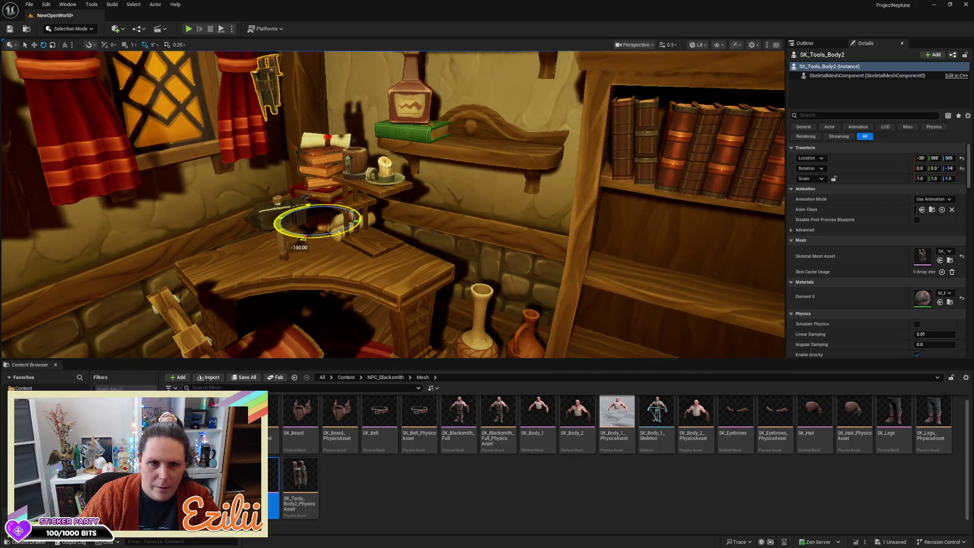
pyautogui.press('w')
pyautogui.moveTo(395, 224); pyautogui.dragTo(401, 217)
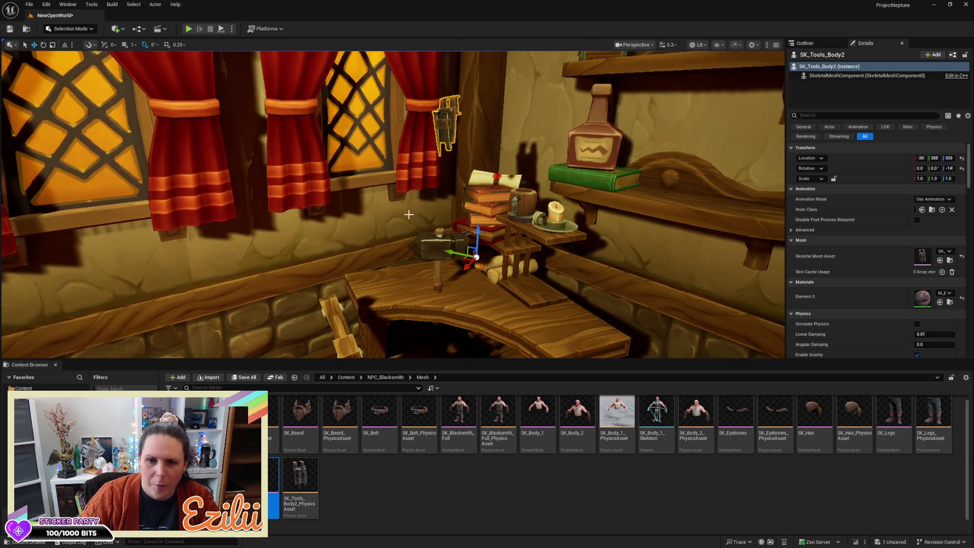
pyautogui.press('e')
pyautogui.moveTo(517, 265)
pyautogui.mouseDown()
pyautogui.moveTo(570, 269)
pyautogui.moveTo(467, 221)
pyautogui.mouseUp()
pyautogui.moveTo(340, 230)
pyautogui.mouseDown()
pyautogui.moveTo(350, 246)
pyautogui.moveTo(335, 225)
pyautogui.moveTo(302, 310)
pyautogui.moveTo(306, 329)
pyautogui.moveTo(375, 250)
pyautogui.mouseUp()
# - Slide and turn the tool holder across the table and lower it flat onto the tabletop
pyautogui.press('w')
pyautogui.moveTo(353, 159); pyautogui.dragTo(285, 159)
pyautogui.press('e')
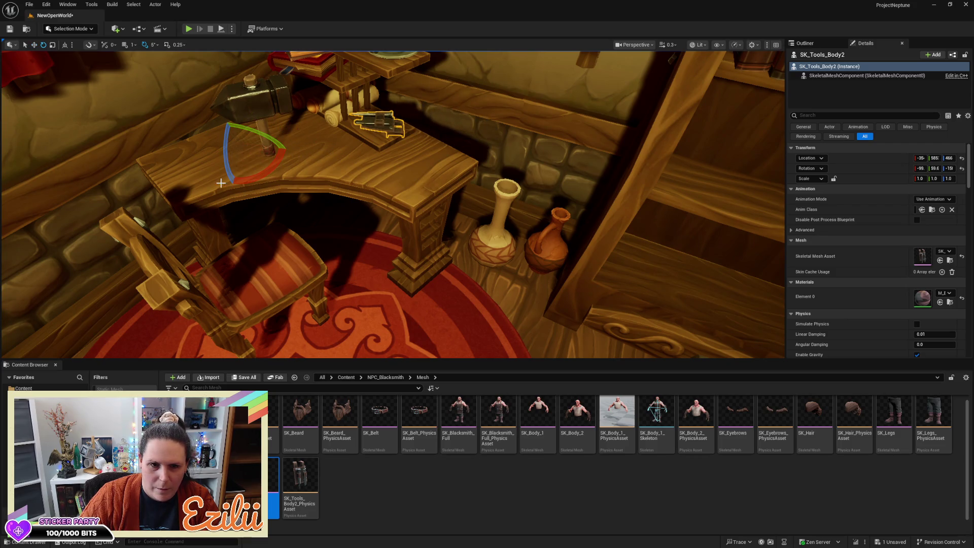
pyautogui.moveTo(225, 166)
pyautogui.mouseDown()
pyautogui.moveTo(227, 155)
pyautogui.moveTo(226, 163)
pyautogui.moveTo(253, 170)
pyautogui.mouseUp()
pyautogui.press('w')
pyautogui.moveTo(264, 134)
pyautogui.mouseDown()
pyautogui.moveTo(218, 169)
pyautogui.moveTo(227, 208)
pyautogui.moveTo(250, 226)
pyautogui.moveTo(345, 238)
pyautogui.moveTo(284, 228)
pyautogui.moveTo(219, 170)
pyautogui.moveTo(478, 126)
pyautogui.mouseUp()
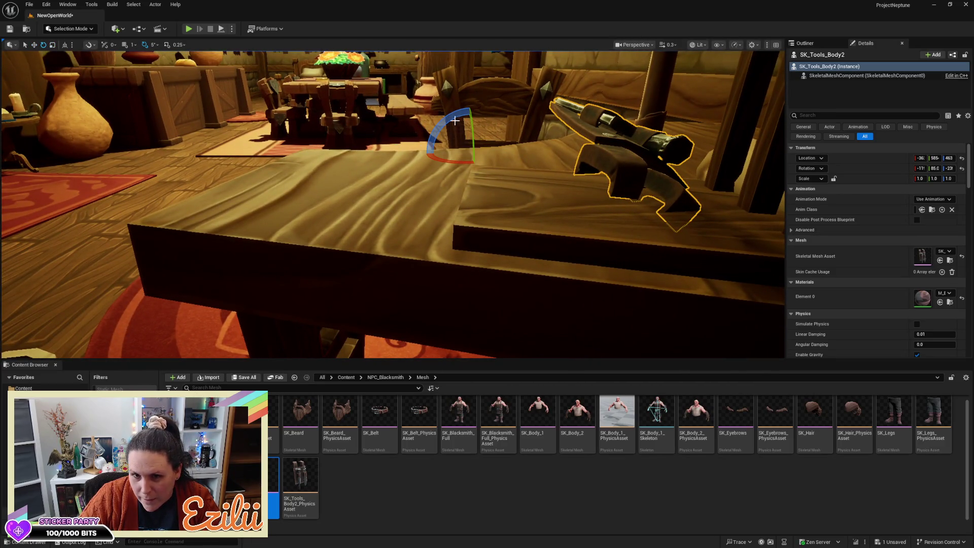
pyautogui.moveTo(455, 120)
pyautogui.mouseDown()
pyautogui.moveTo(482, 157)
pyautogui.moveTo(454, 118)
pyautogui.mouseUp()
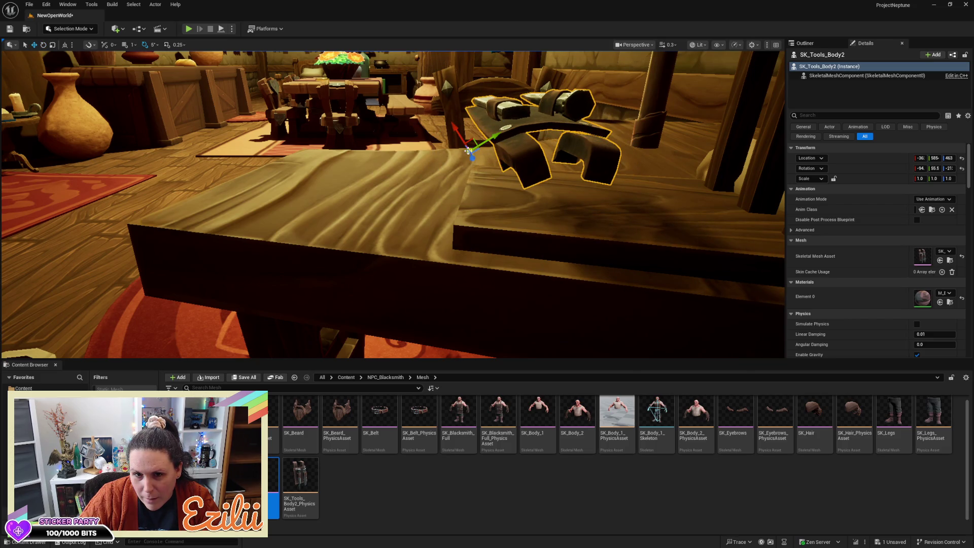
pyautogui.moveTo(472, 140)
pyautogui.mouseDown()
pyautogui.moveTo(480, 188)
pyautogui.moveTo(511, 162)
pyautogui.mouseUp()
pyautogui.press('Escape')
# - Flip the hammer about 184 degrees head-down and raise it to stand on the desk
pyautogui.press('s')
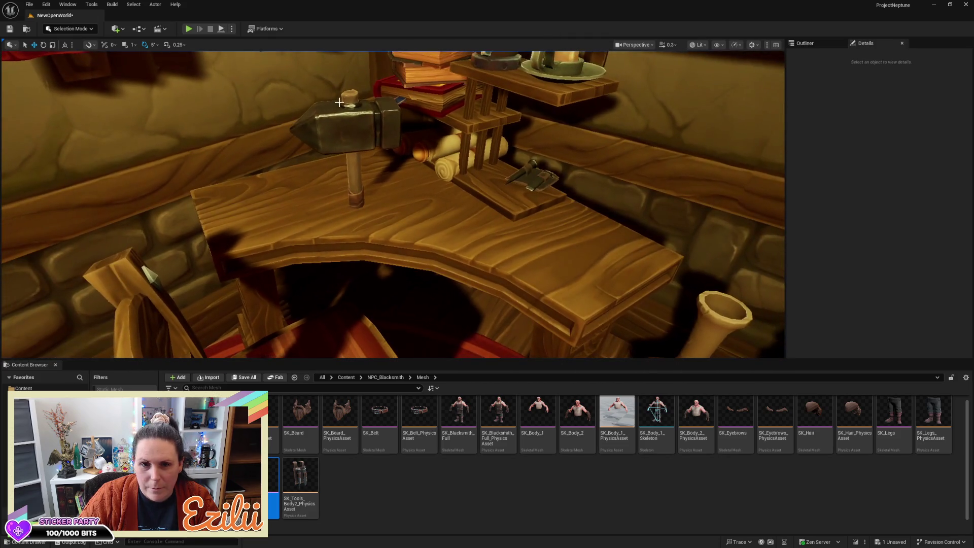
pyautogui.click(346, 107)
pyautogui.press('e')
pyautogui.moveTo(340, 170); pyautogui.dragTo(351, 239)
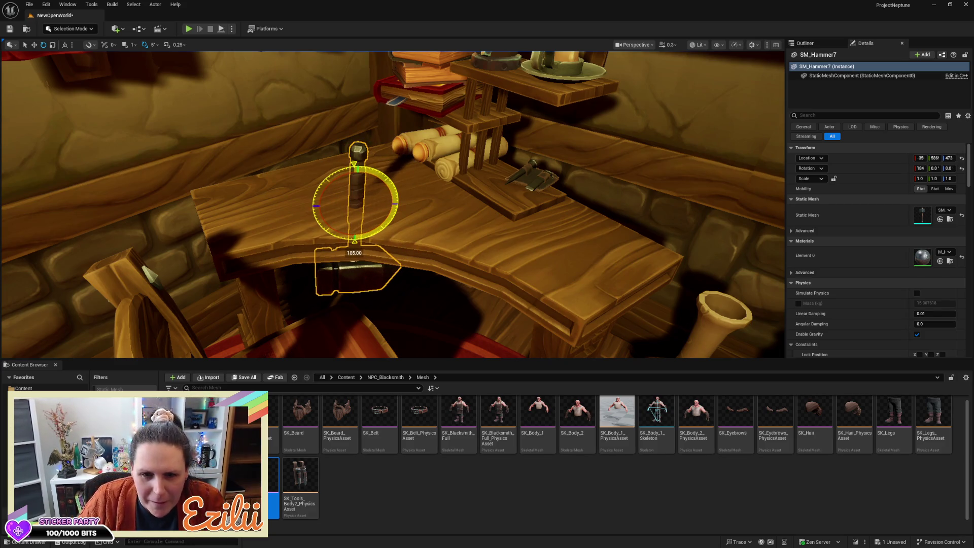
pyautogui.moveTo(351, 183); pyautogui.dragTo(380, 177)
pyautogui.press('w')
pyautogui.moveTo(333, 276)
pyautogui.mouseDown()
pyautogui.moveTo(346, 169)
pyautogui.moveTo(329, 152)
pyautogui.moveTo(416, 104)
pyautogui.moveTo(377, 98)
pyautogui.moveTo(446, 105)
pyautogui.mouseUp()
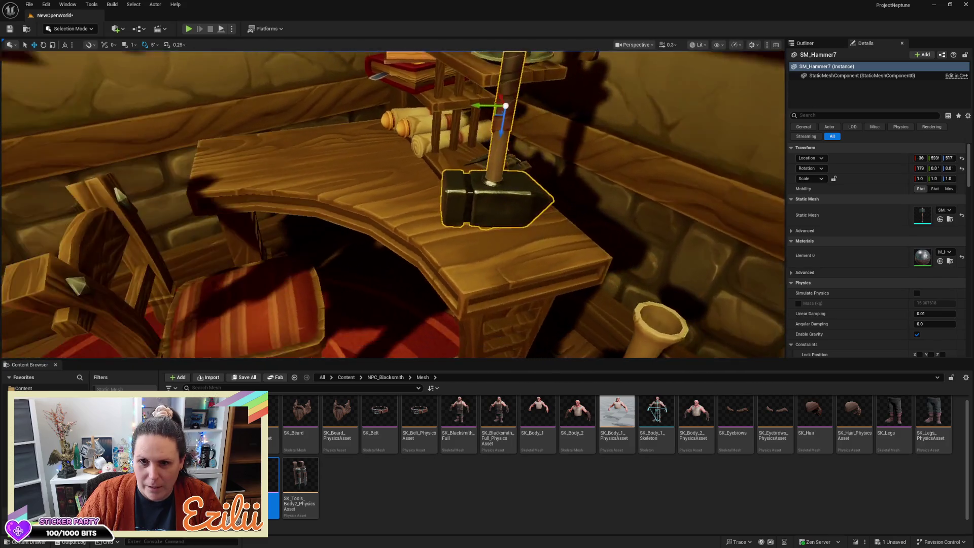
# - Turn the hammer to 149 degrees yaw and nudge it slightly sideways
pyautogui.press('e')
pyautogui.moveTo(496, 111); pyautogui.dragTo(533, 116)
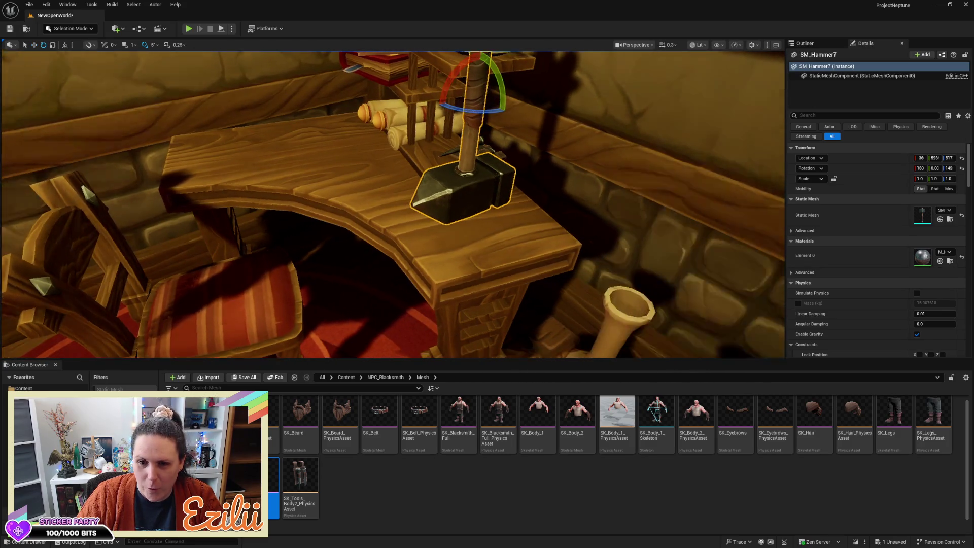
pyautogui.press('w')
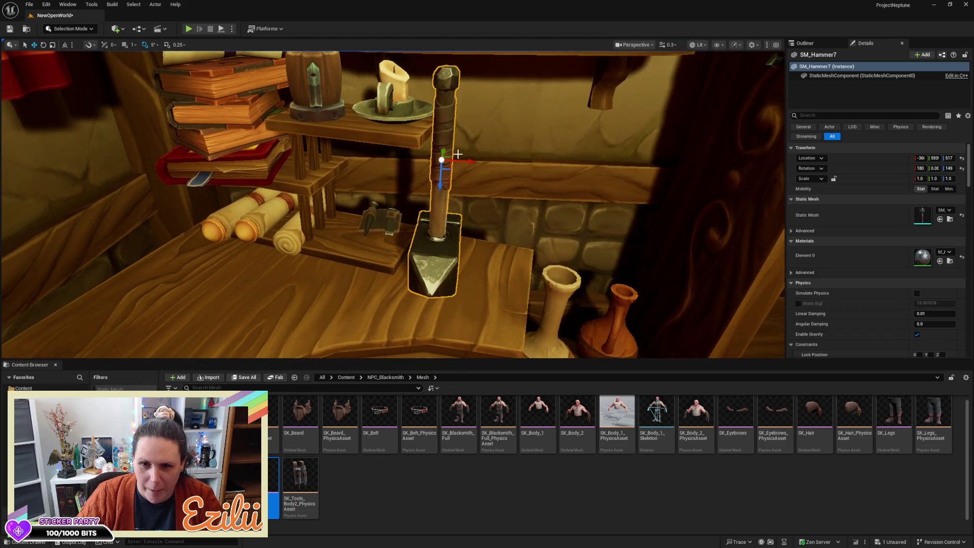
pyautogui.moveTo(464, 160); pyautogui.dragTo(510, 162)
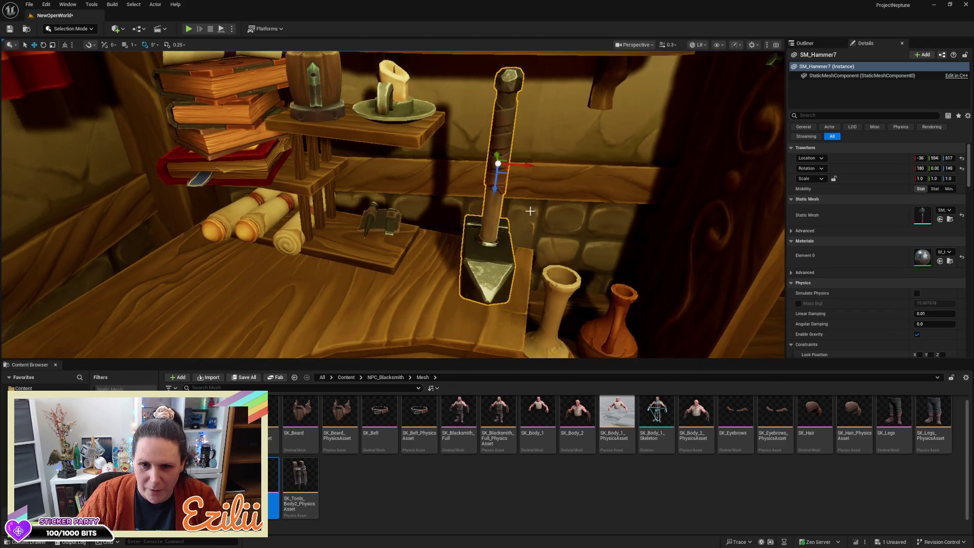
pyautogui.press('f')
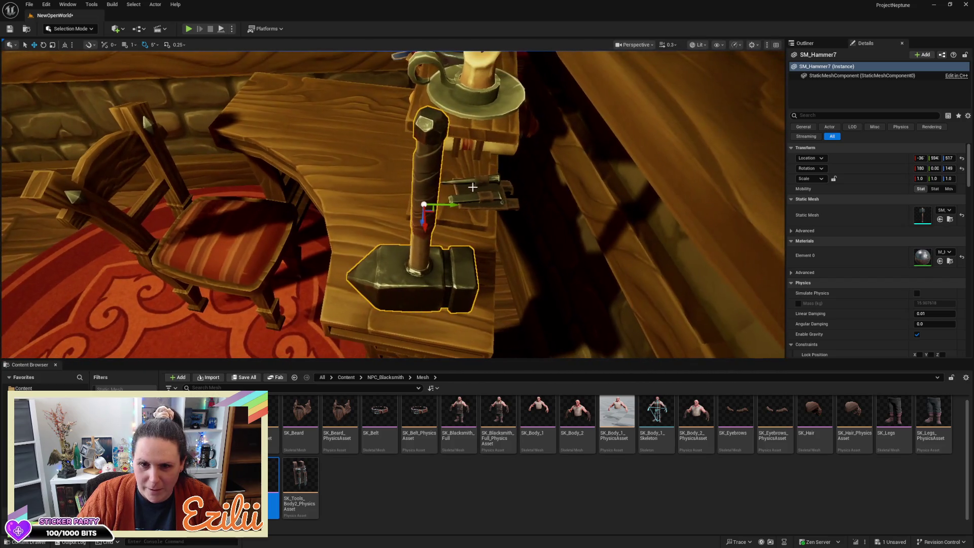
# - Drop the hammer to the floor with End and move it against the desk leg
pyautogui.moveTo(523, 246); pyautogui.dragTo(523, 246)
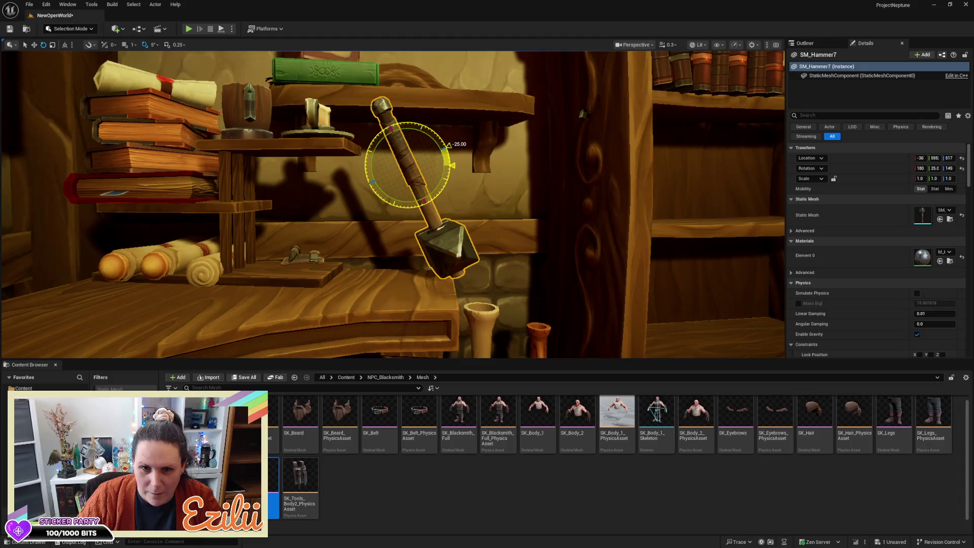
pyautogui.moveTo(501, 171); pyautogui.dragTo(392, 167)
pyautogui.press('End')
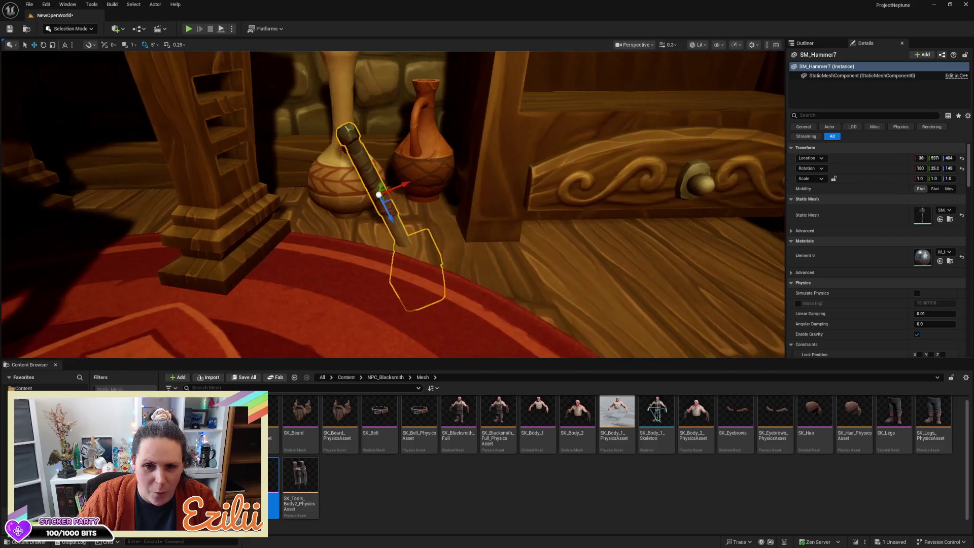
pyautogui.moveTo(438, 223); pyautogui.dragTo(438, 224)
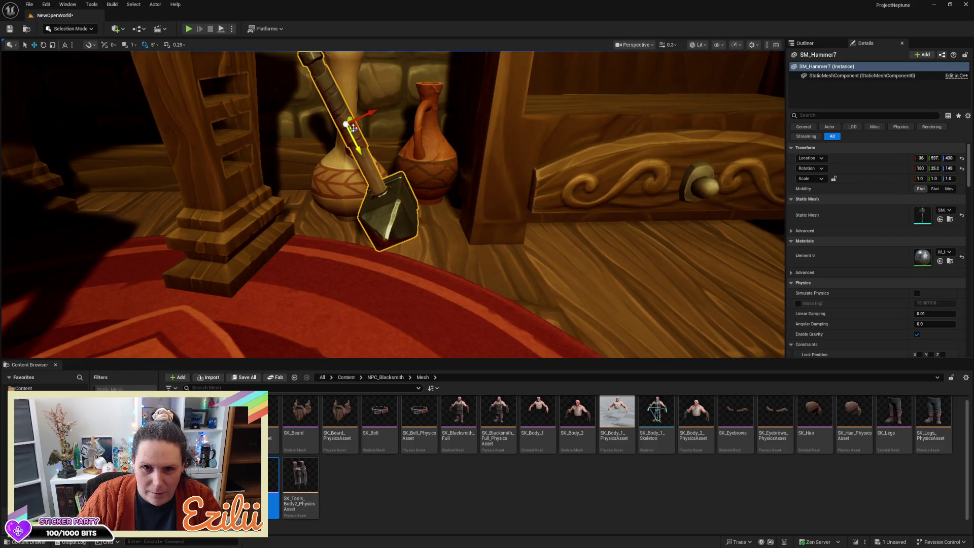
pyautogui.moveTo(375, 115); pyautogui.dragTo(389, 300)
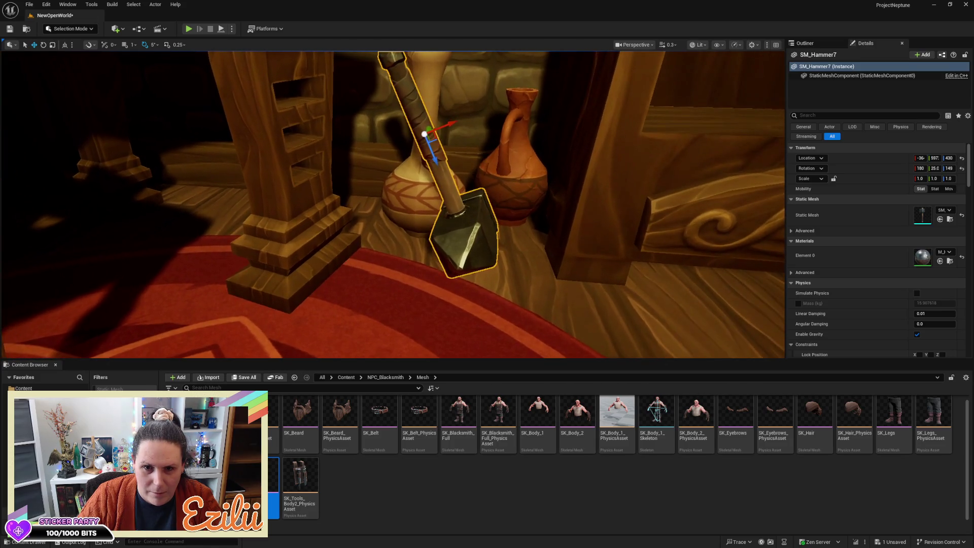
pyautogui.moveTo(391, 361); pyautogui.dragTo(391, 527)
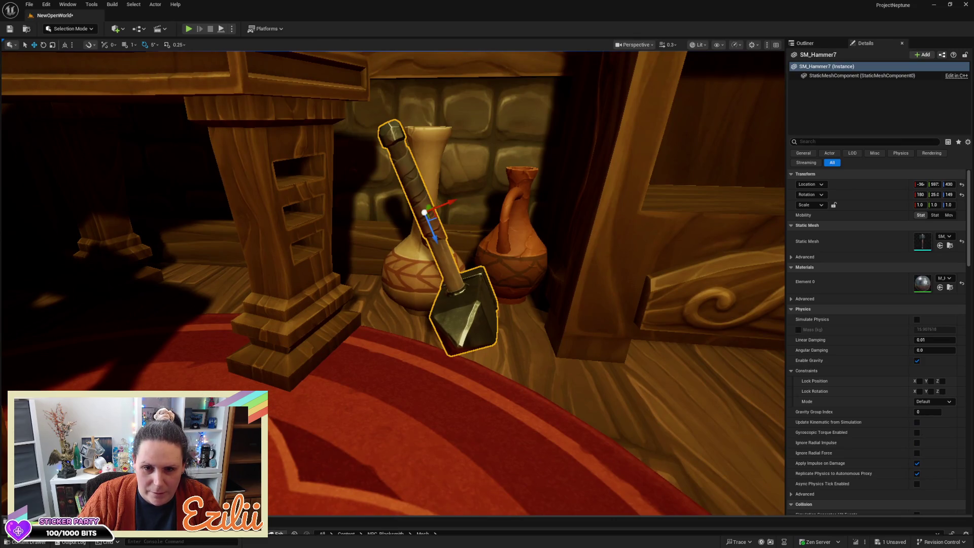
pyautogui.press('a')
pyautogui.moveTo(449, 207); pyautogui.dragTo(376, 232)
pyautogui.press('f')
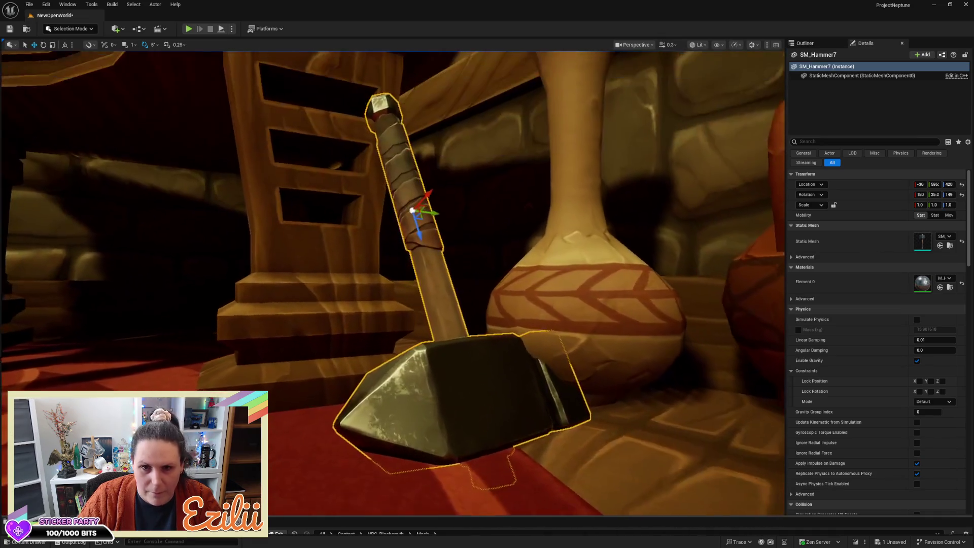
# - Lift the hammer off the rug and tilt it about 10 degrees more
pyautogui.moveTo(434, 211); pyautogui.dragTo(396, 231)
pyautogui.moveTo(480, 248)
pyautogui.mouseDown()
pyautogui.moveTo(452, 244)
pyautogui.moveTo(484, 244)
pyautogui.moveTo(466, 281)
pyautogui.moveTo(477, 258)
pyautogui.mouseUp()
pyautogui.moveTo(406, 203); pyautogui.dragTo(467, 211)
pyautogui.moveTo(485, 169)
pyautogui.mouseDown()
pyautogui.moveTo(424, 202)
pyautogui.moveTo(518, 233)
pyautogui.moveTo(443, 184)
pyautogui.mouseUp()
pyautogui.press('e')
pyautogui.moveTo(456, 221); pyautogui.dragTo(456, 193)
pyautogui.press('w')
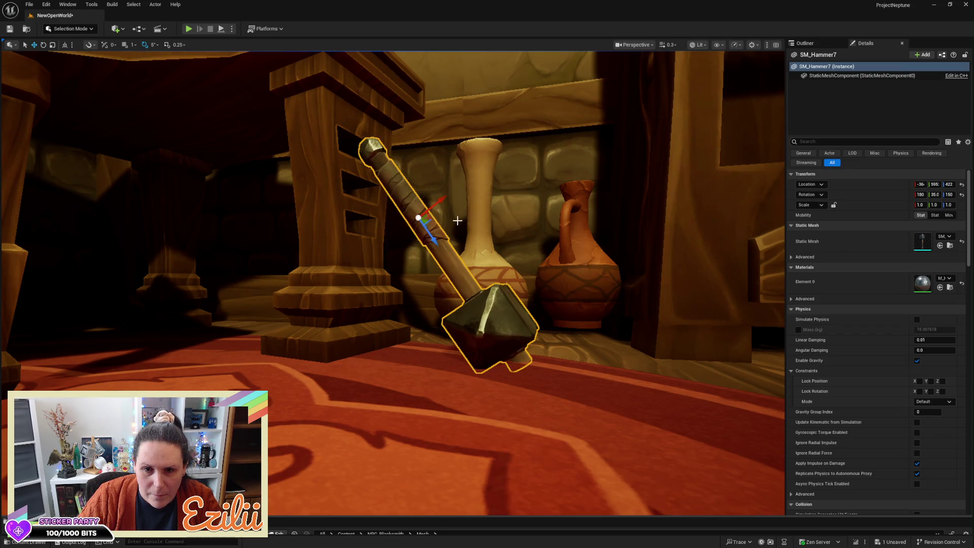
pyautogui.moveTo(428, 235)
pyautogui.mouseDown()
pyautogui.moveTo(416, 238)
pyautogui.moveTo(391, 292)
pyautogui.moveTo(476, 285)
pyautogui.mouseUp()
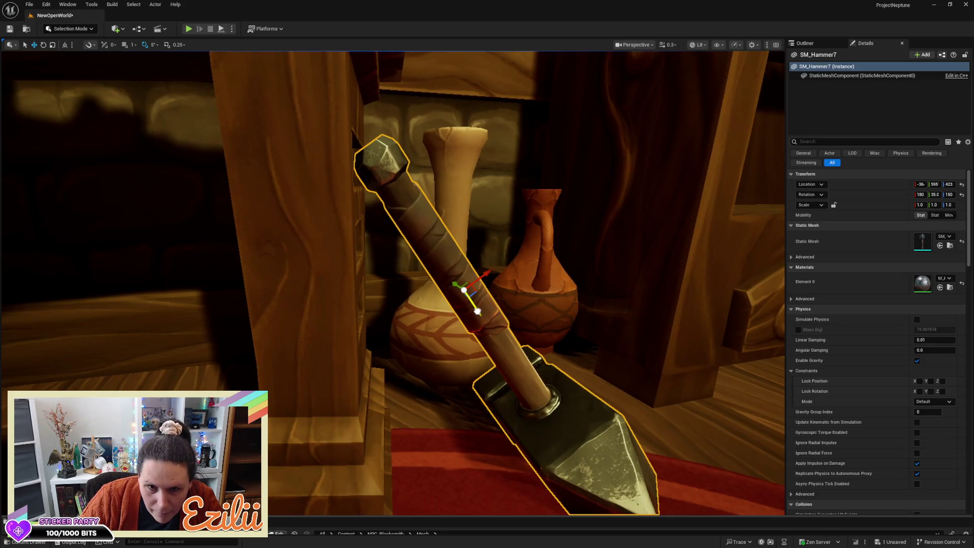
# - Fine-tune the hammer's lean against the desk leg, then deselect it
pyautogui.moveTo(471, 310)
pyautogui.mouseDown()
pyautogui.moveTo(463, 375)
pyautogui.moveTo(533, 198)
pyautogui.mouseUp()
pyautogui.press('e')
pyautogui.press('f')
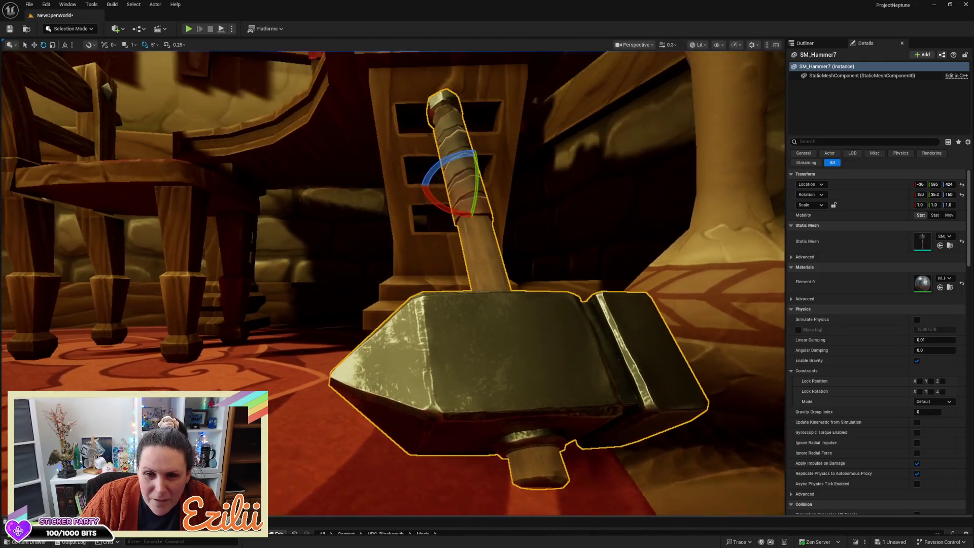
pyautogui.moveTo(452, 171)
pyautogui.mouseDown()
pyautogui.moveTo(537, 263)
pyautogui.moveTo(520, 310)
pyautogui.moveTo(487, 304)
pyautogui.moveTo(467, 269)
pyautogui.moveTo(559, 278)
pyautogui.mouseUp()
pyautogui.press('Escape')
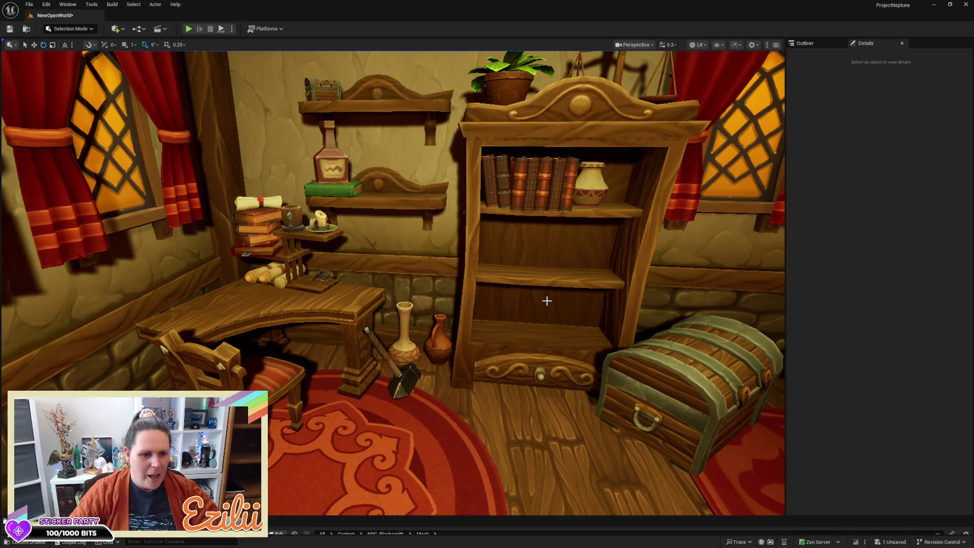
# - Fly to the fireplace room, back past the chest, and select the SM_Hammer7 hammer by the vases
pyautogui.moveTo(547, 301)
pyautogui.mouseDown()
pyautogui.moveTo(461, 257)
pyautogui.moveTo(355, 251)
pyautogui.mouseUp()
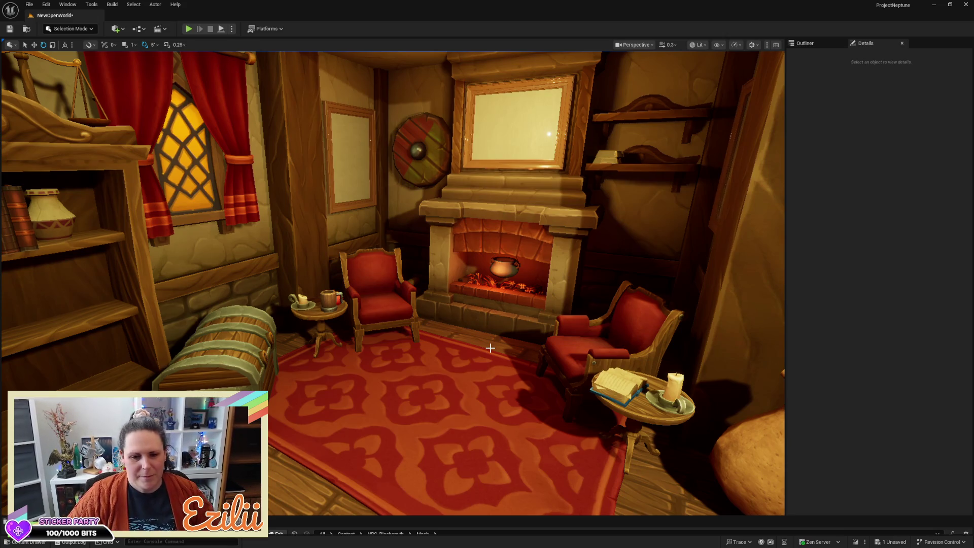
pyautogui.moveTo(469, 384); pyautogui.dragTo(466, 388)
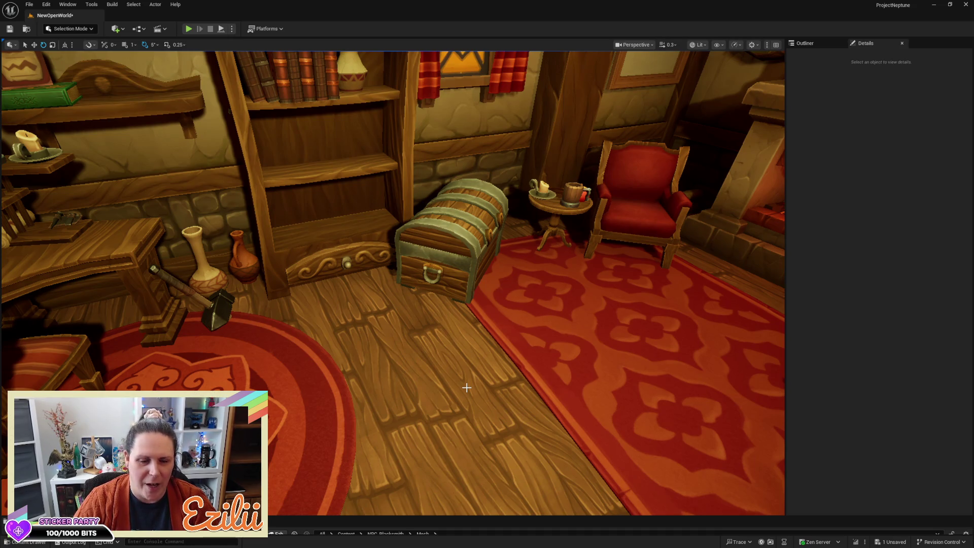
pyautogui.moveTo(467, 387); pyautogui.dragTo(355, 371)
pyautogui.moveTo(489, 407); pyautogui.dragTo(489, 368)
pyautogui.click(489, 408)
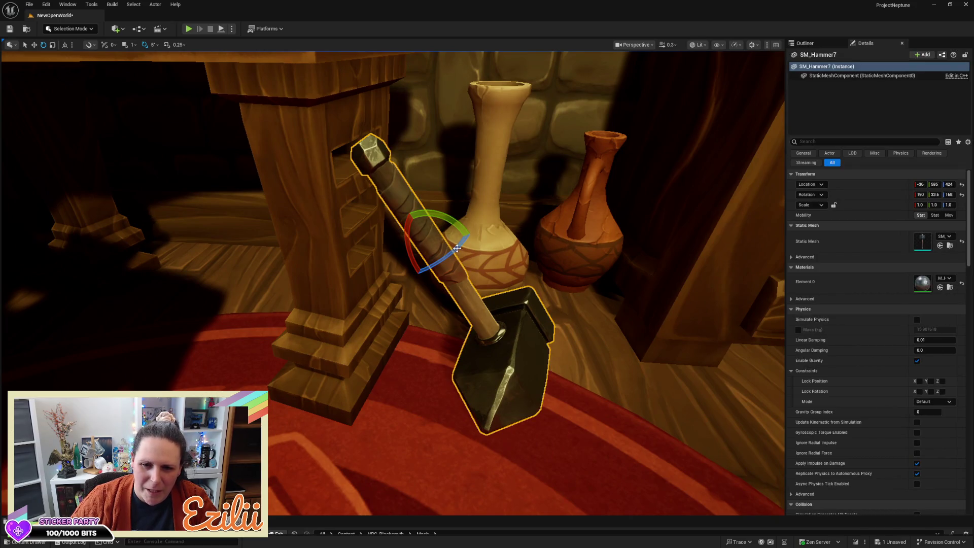
# - Slightly turn the hammer, deselect it, and swing the view across the rug toward the dining table
pyautogui.moveTo(456, 250); pyautogui.dragTo(466, 238)
pyautogui.press('Escape')
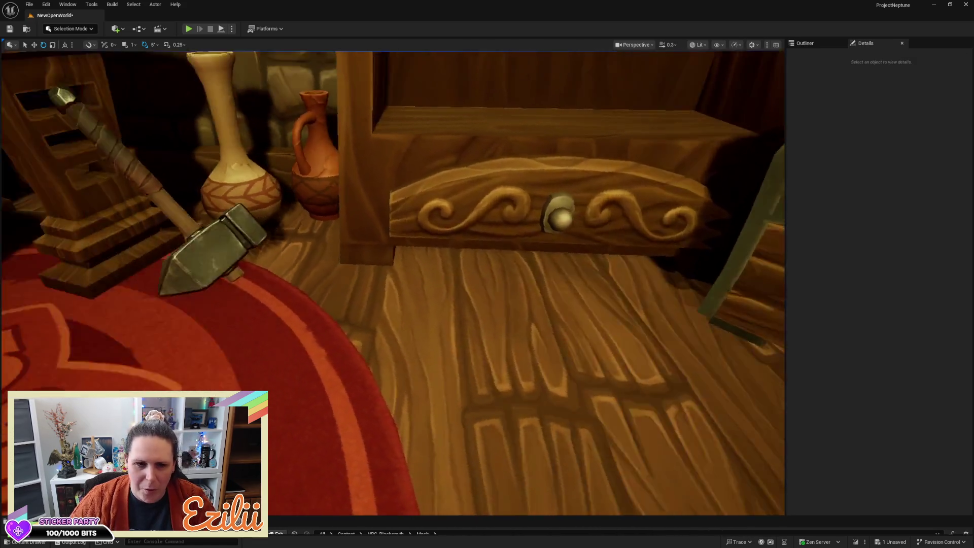
pyautogui.moveTo(509, 330); pyautogui.dragTo(491, 352)
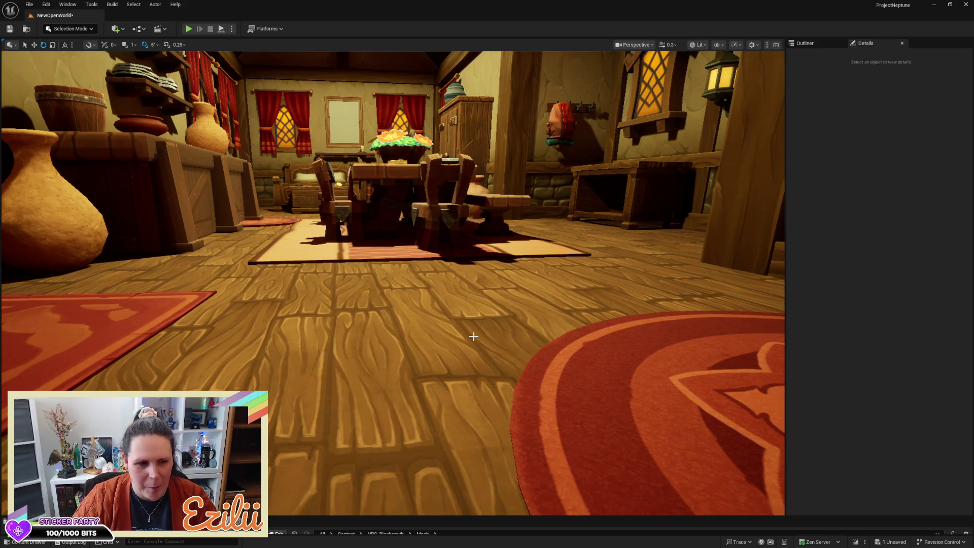
pyautogui.moveTo(493, 331)
pyautogui.mouseDown()
pyautogui.moveTo(355, 325)
pyautogui.moveTo(365, 299)
pyautogui.moveTo(432, 295)
pyautogui.moveTo(482, 264)
pyautogui.moveTo(537, 300)
pyautogui.moveTo(553, 340)
pyautogui.moveTo(493, 361)
pyautogui.moveTo(514, 316)
pyautogui.moveTo(508, 336)
pyautogui.mouseUp()
# - Inspect the bench beside the dining table, then turn the view toward the doorway
pyautogui.click(514, 316)
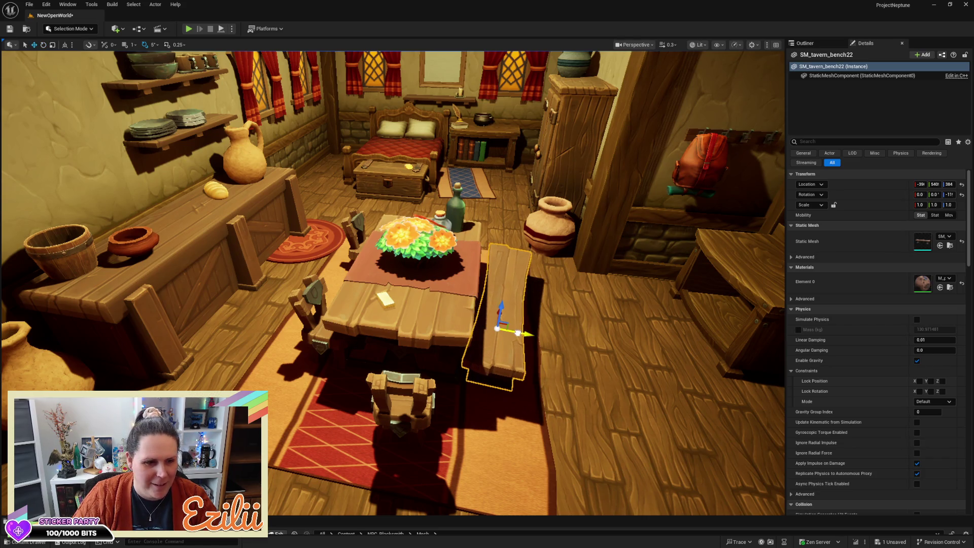
pyautogui.press('Escape')
pyautogui.moveTo(446, 330); pyautogui.dragTo(515, 333)
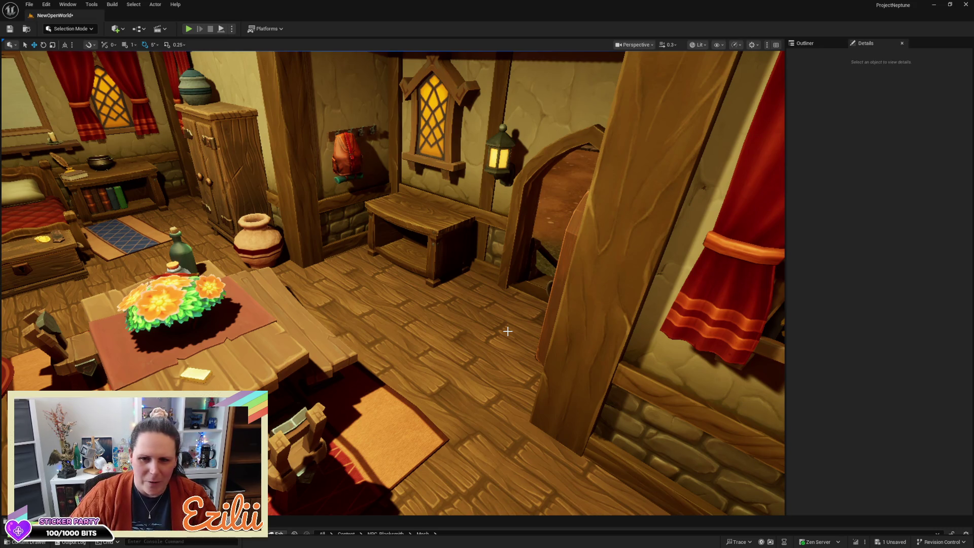
# - Fly past the arched door to the writing desk corner, tilt up, and raise camera speed
pyautogui.moveTo(507, 331)
pyautogui.mouseDown()
pyautogui.moveTo(538, 325)
pyautogui.moveTo(553, 297)
pyautogui.moveTo(509, 331)
pyautogui.moveTo(470, 305)
pyautogui.mouseUp()
pyautogui.moveTo(532, 303)
pyautogui.mouseDown()
pyautogui.moveTo(518, 289)
pyautogui.moveTo(532, 303)
pyautogui.mouseUp()
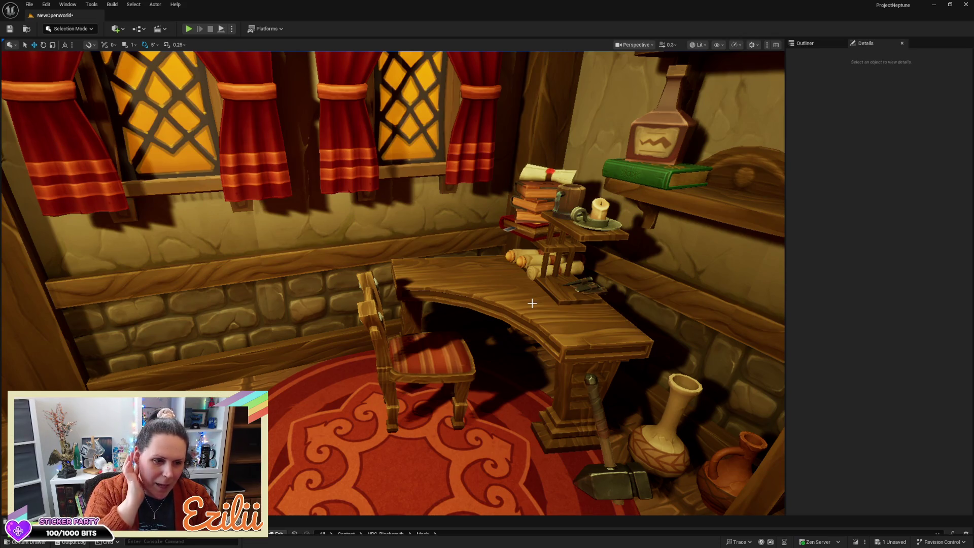
pyautogui.moveTo(489, 254)
pyautogui.mouseDown()
pyautogui.moveTo(426, 183)
pyautogui.moveTo(396, 177)
pyautogui.moveTo(396, 218)
pyautogui.moveTo(386, 193)
pyautogui.moveTo(350, 183)
pyautogui.moveTo(393, 190)
pyautogui.mouseUp()
pyautogui.scroll(3, 426, 183)
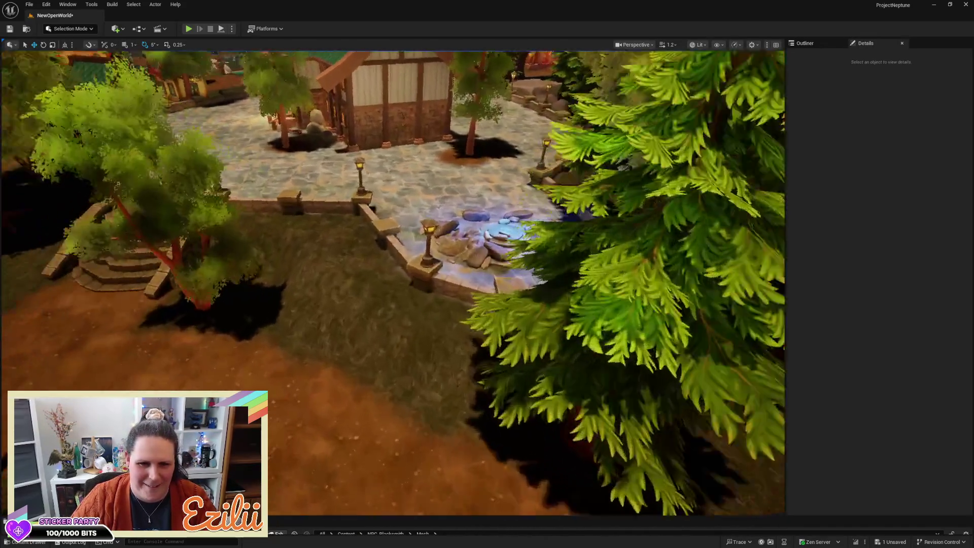
# - Fly along the village street past the pine tree to the anvil-signed smithy's arched doorway
pyautogui.press('w')
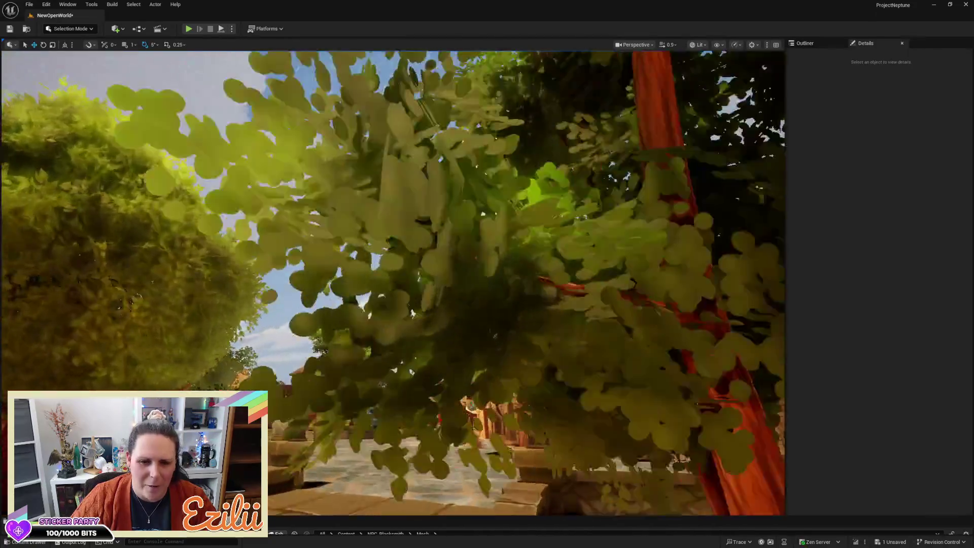
pyautogui.press('w')
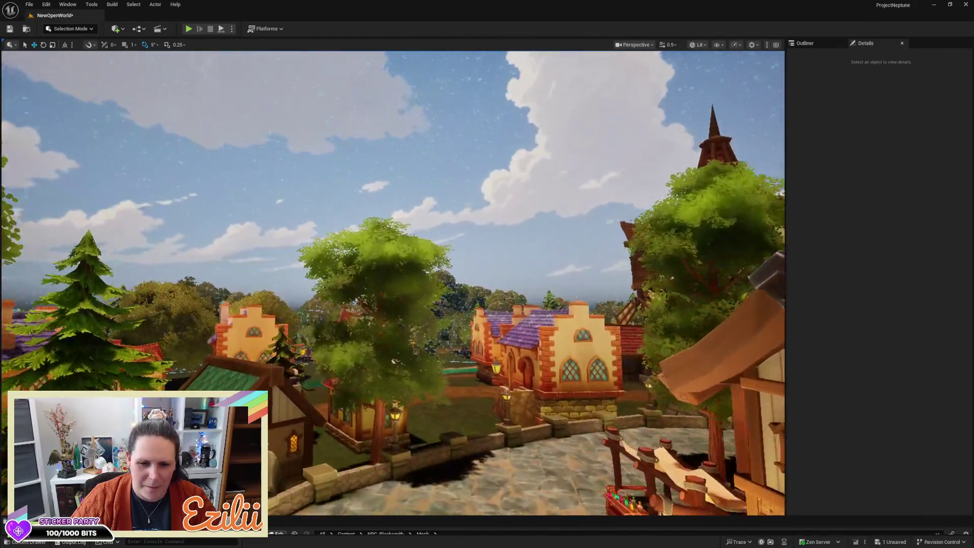
pyautogui.press('w')
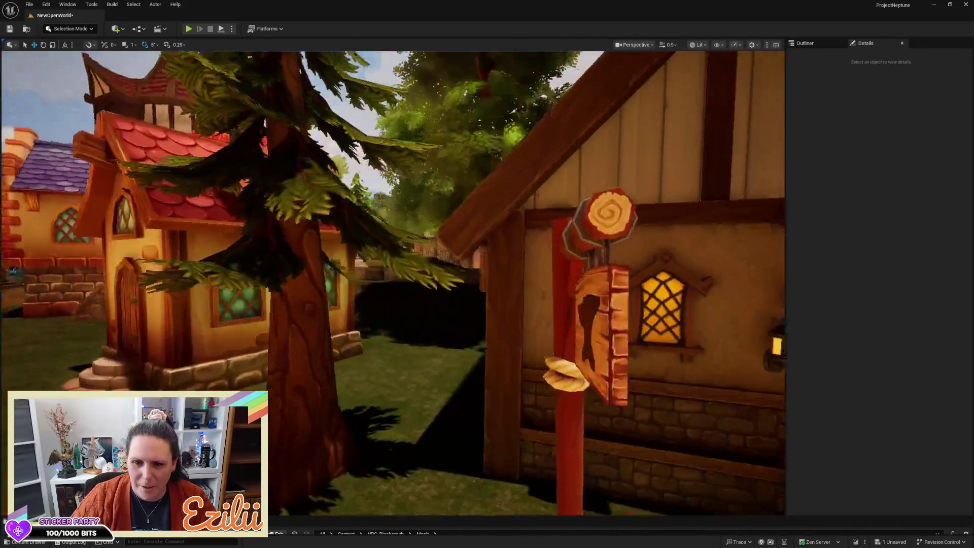
pyautogui.press('w')
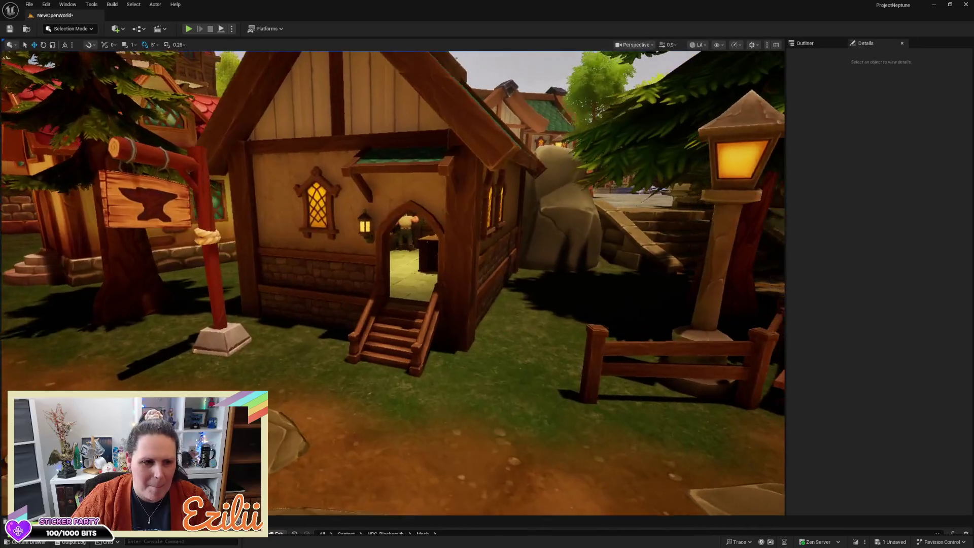
pyautogui.press('a')
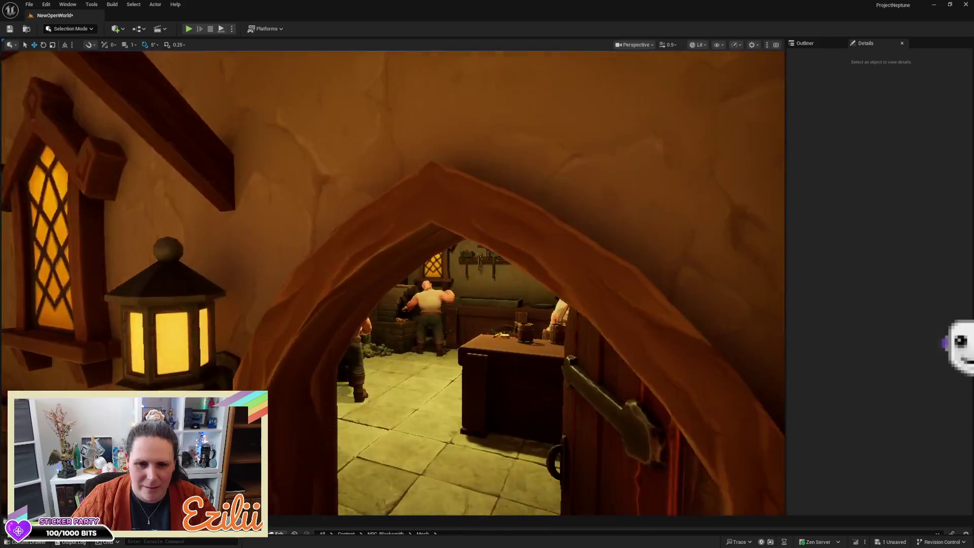
# - Fly into the smithy, back up, approach the blacksmiths, then slide right toward the forge wall
pyautogui.press('w')
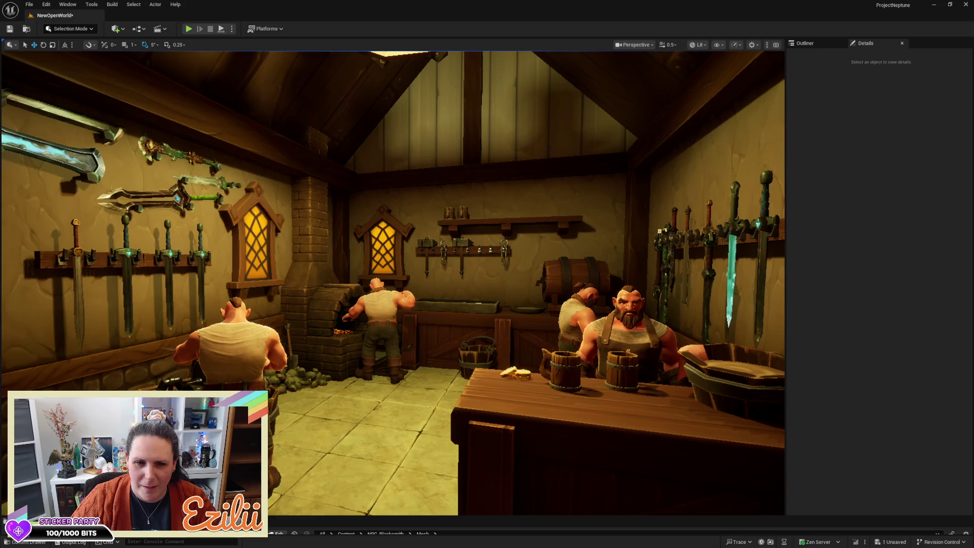
pyautogui.press('s')
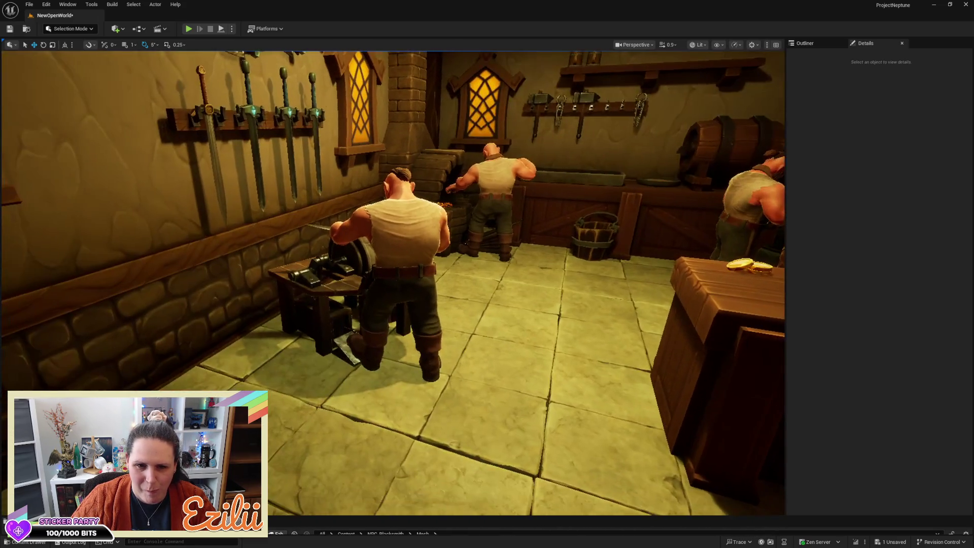
pyautogui.press('w')
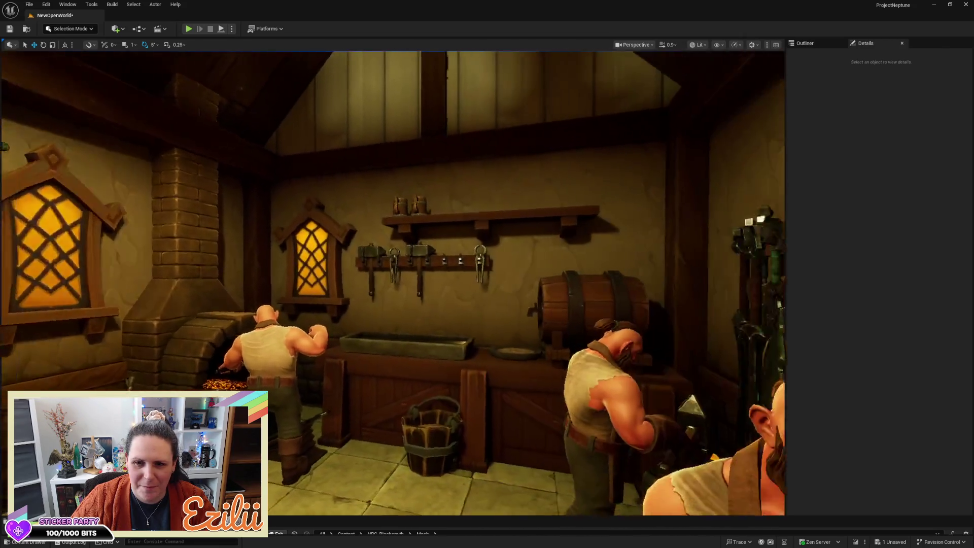
pyautogui.press('d')
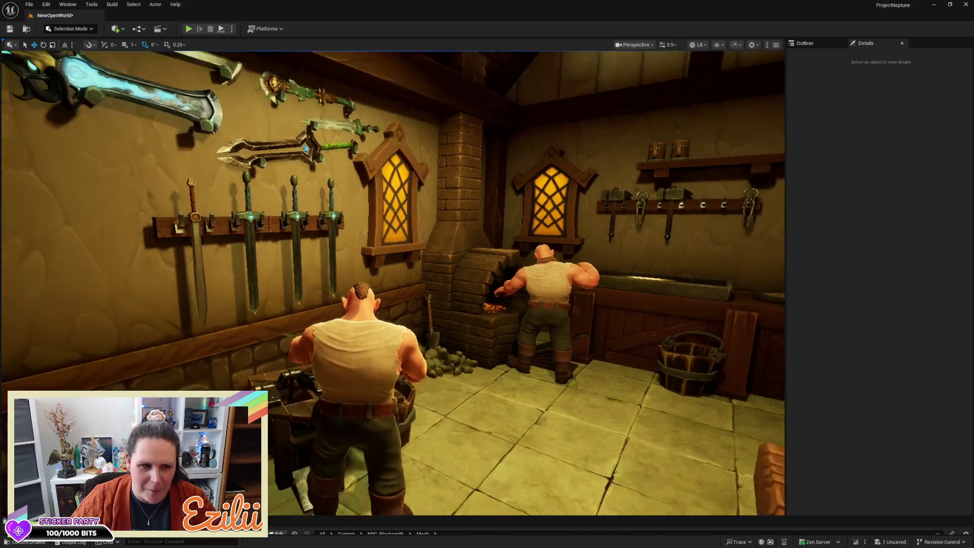
# - Swing the view out of the smithy and lower it toward the village trees
pyautogui.press('d')
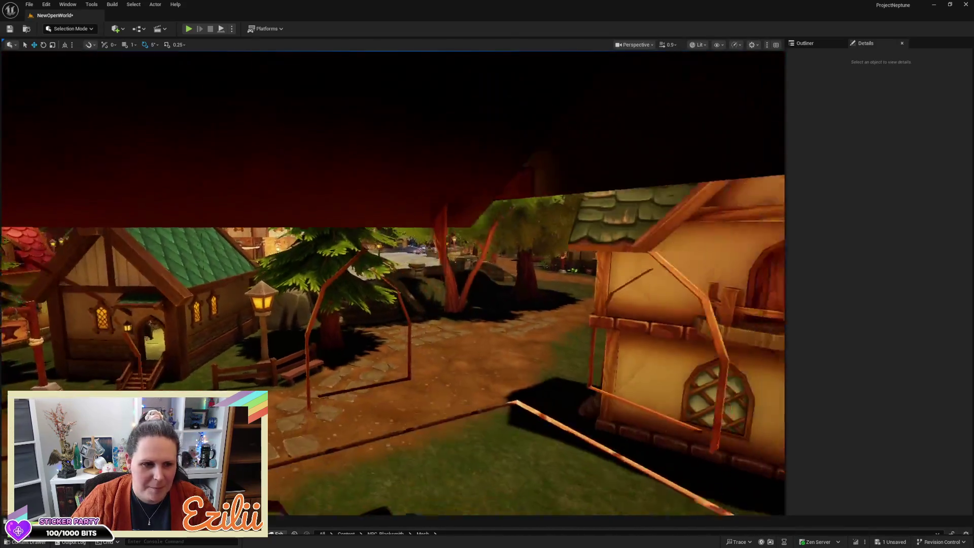
pyautogui.press('w')
pyautogui.press('a')
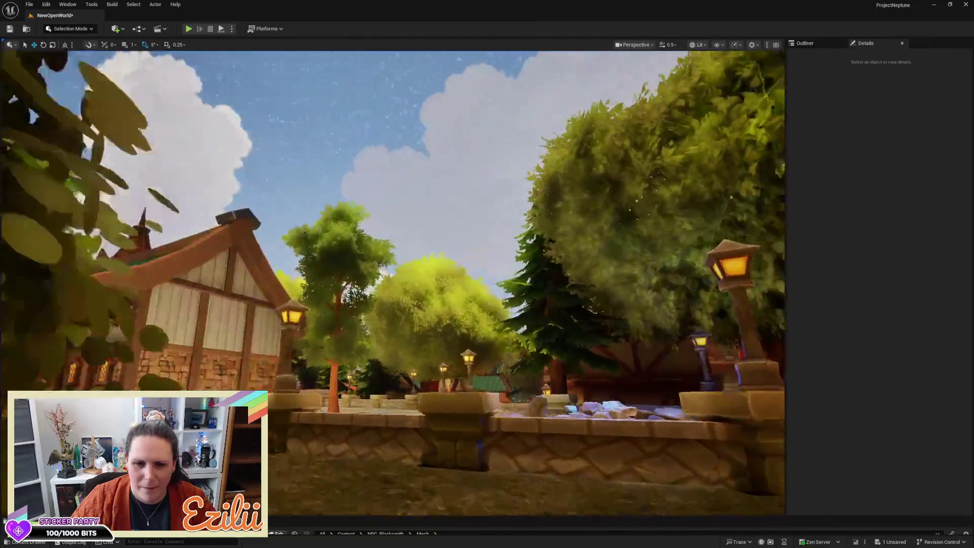
# - Fly past the well and stairs to the green-roofed shop and through its doorway
pyautogui.press('w')
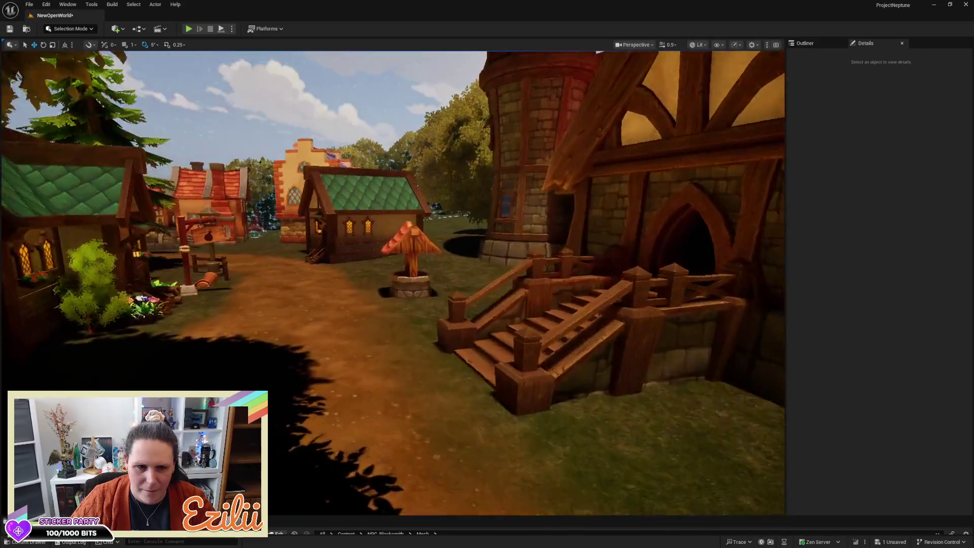
pyautogui.press('w')
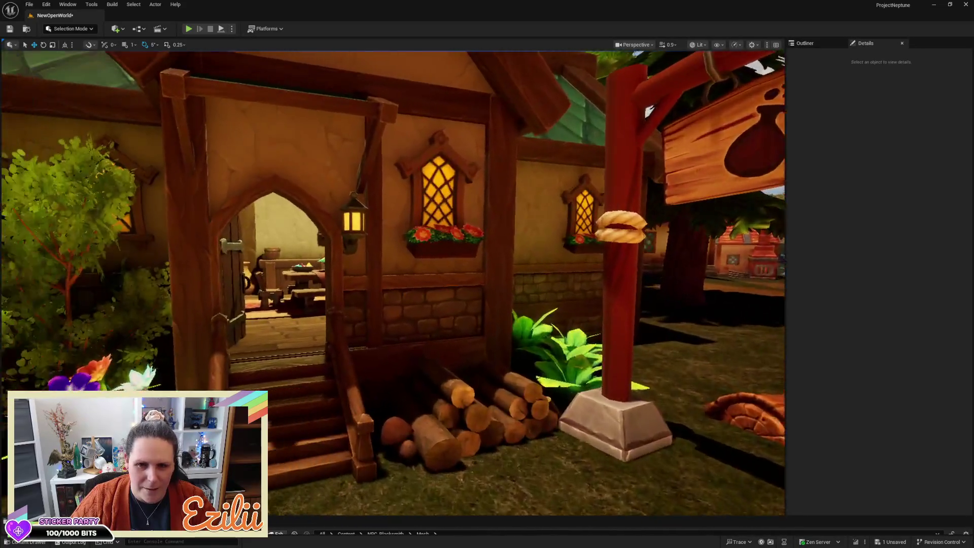
pyautogui.press('s')
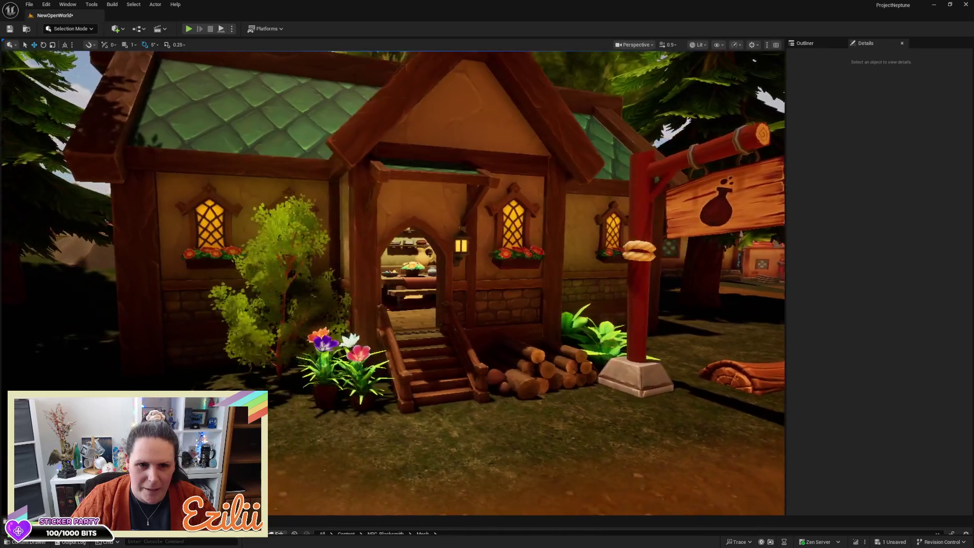
pyautogui.press('d')
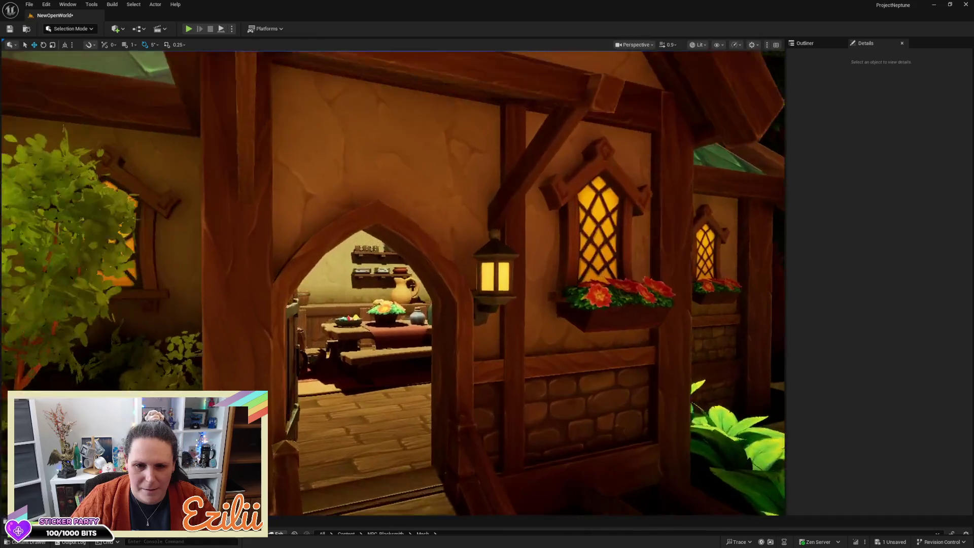
pyautogui.press('w')
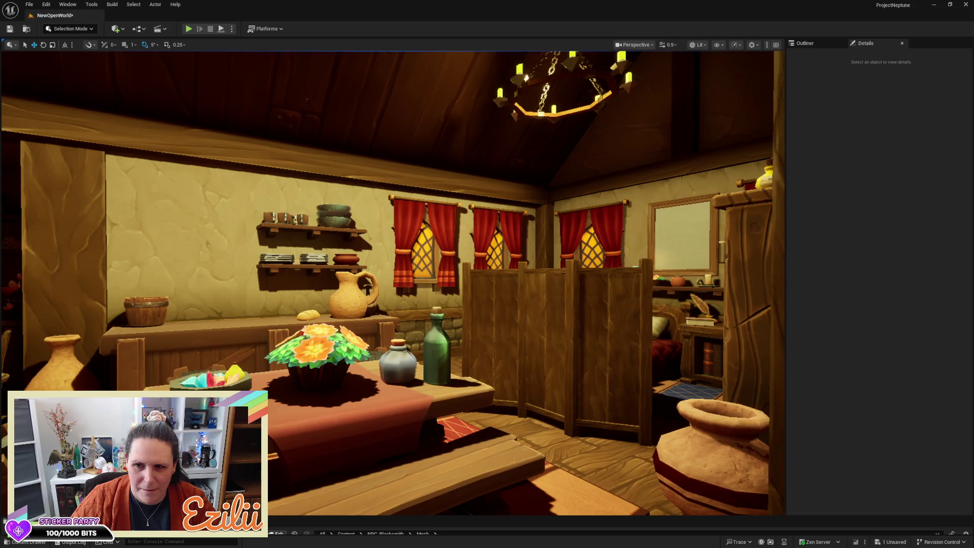
# - Pan around the shop interior showing the rug, potion shelves, chest and side table
pyautogui.press('d')
pyautogui.press('a')
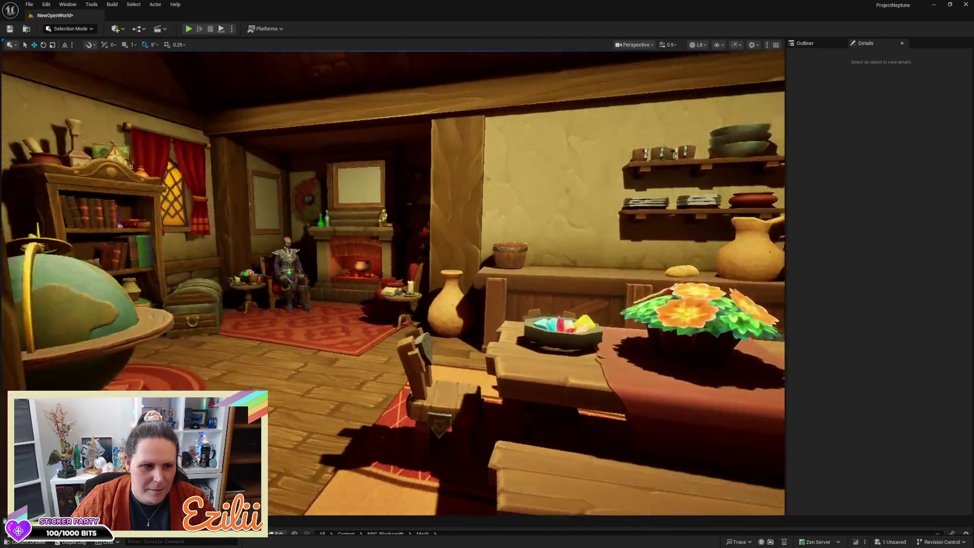
pyautogui.press('d')
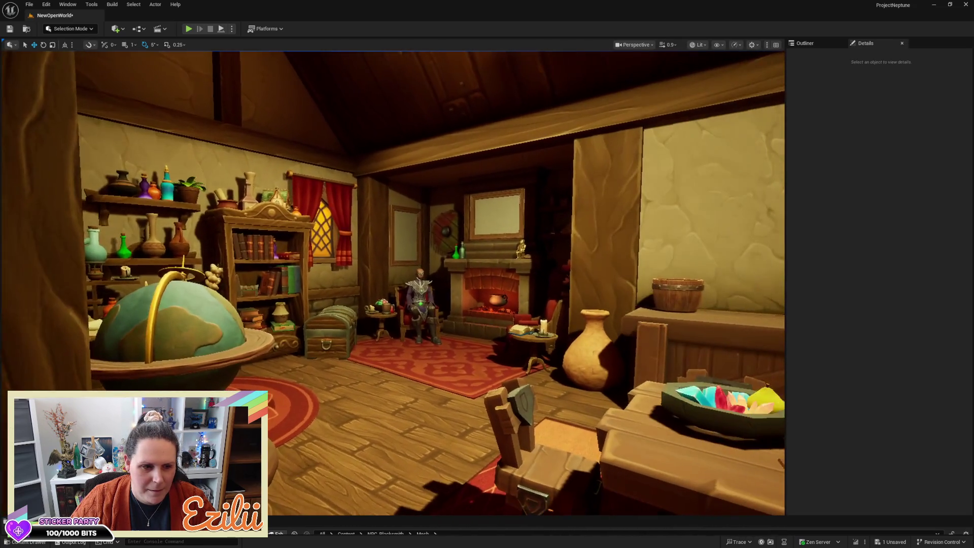
pyautogui.press('w')
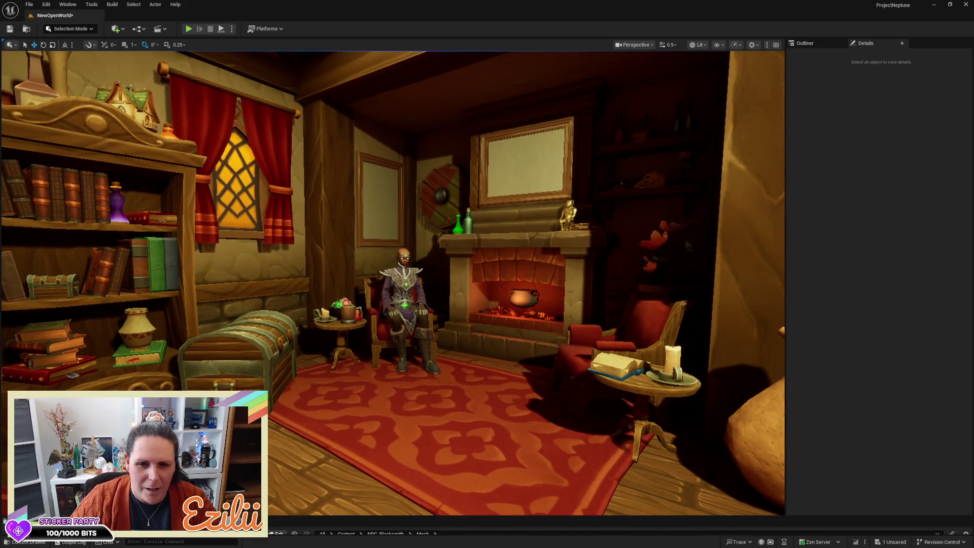
pyautogui.press('a')
pyautogui.press('a')
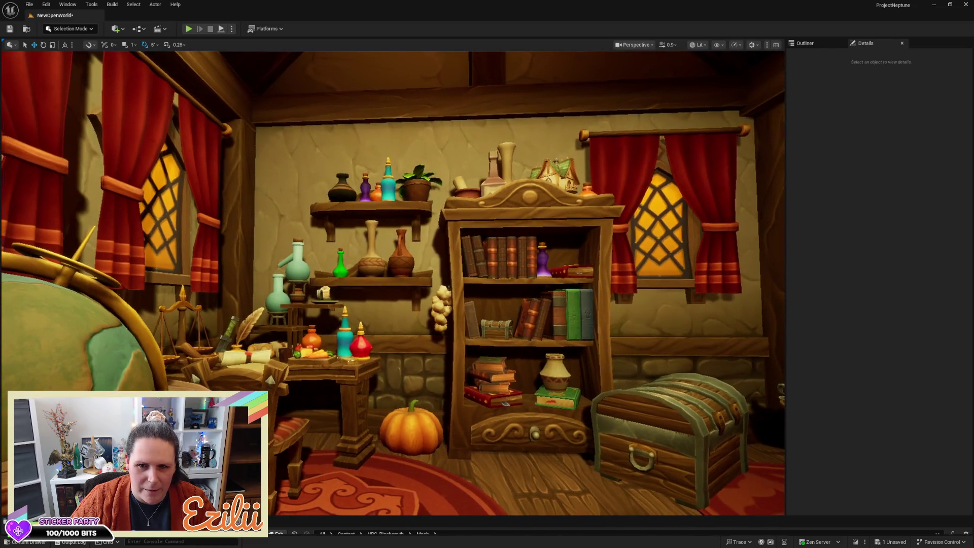
pyautogui.press('d')
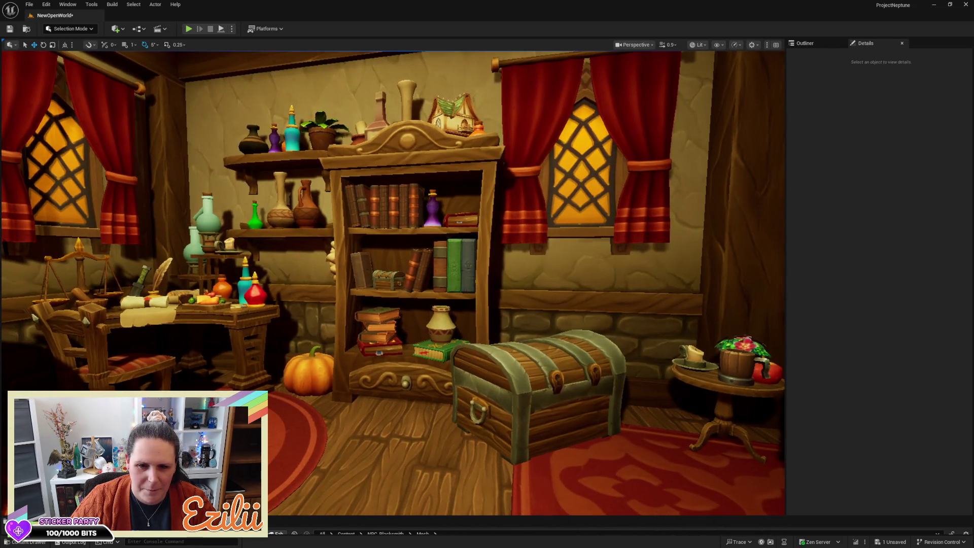
pyautogui.press('d')
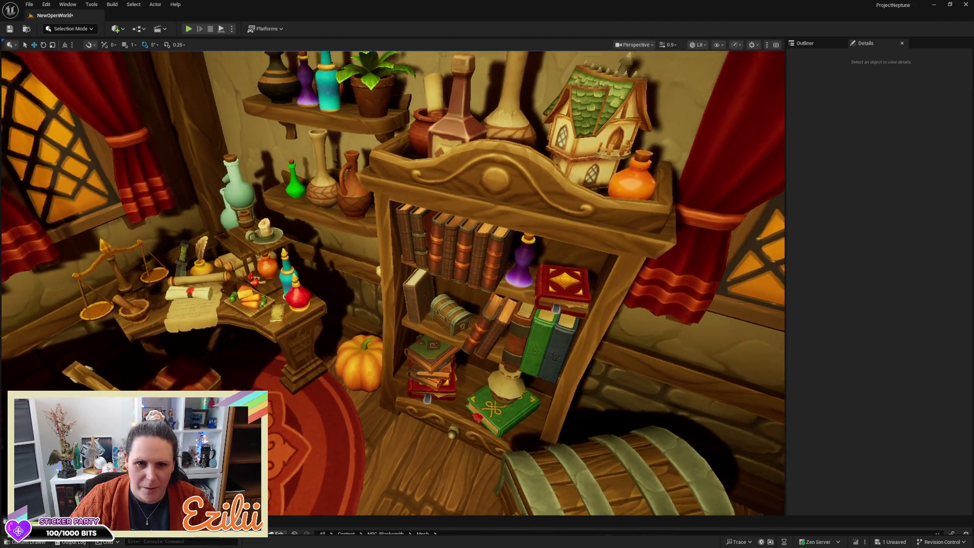
# - Pull back and turn the view onto the fireplace with the seated figure in the armchair
pyautogui.scroll(-2, 393, 283)
pyautogui.scroll(-2, 392, 283)
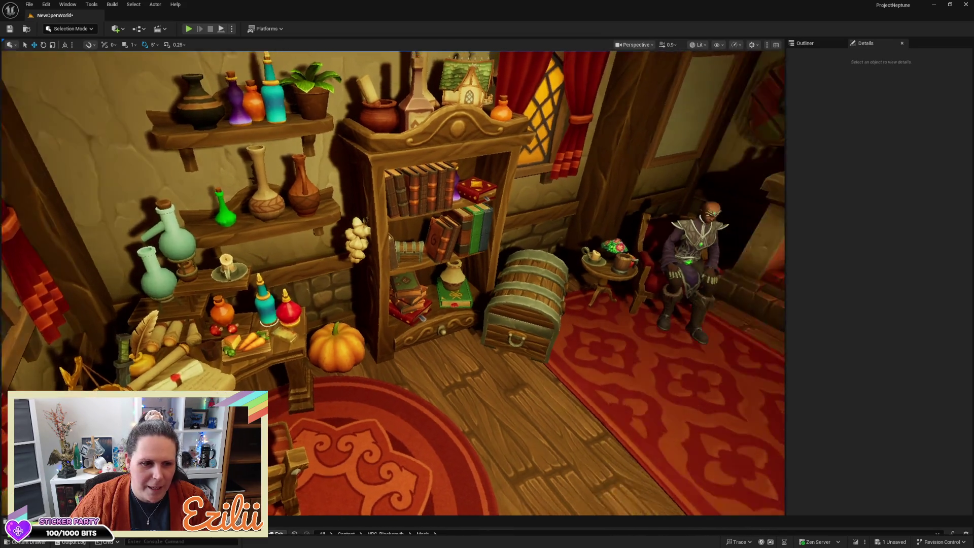
pyautogui.scroll(-2, 393, 283)
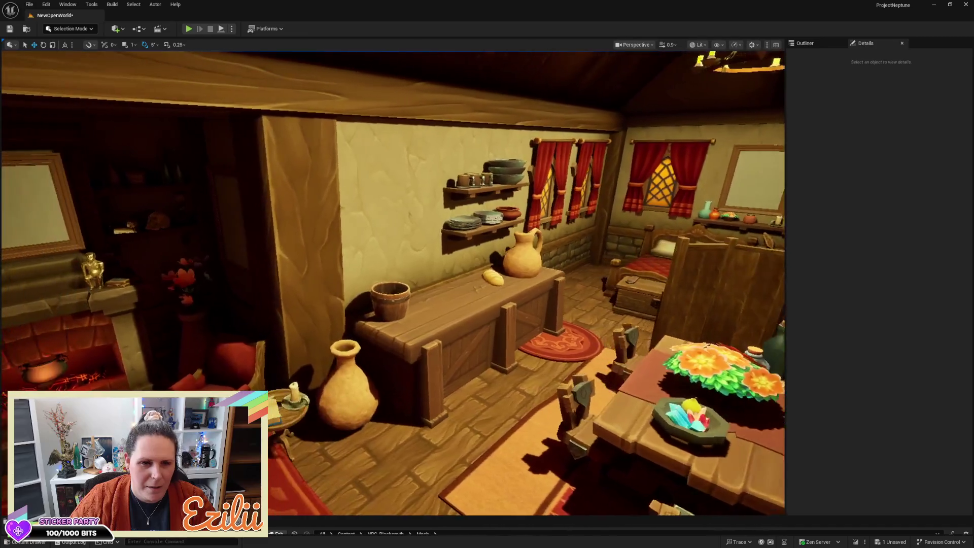
pyautogui.moveTo(393, 283); pyautogui.dragTo(291, 283)
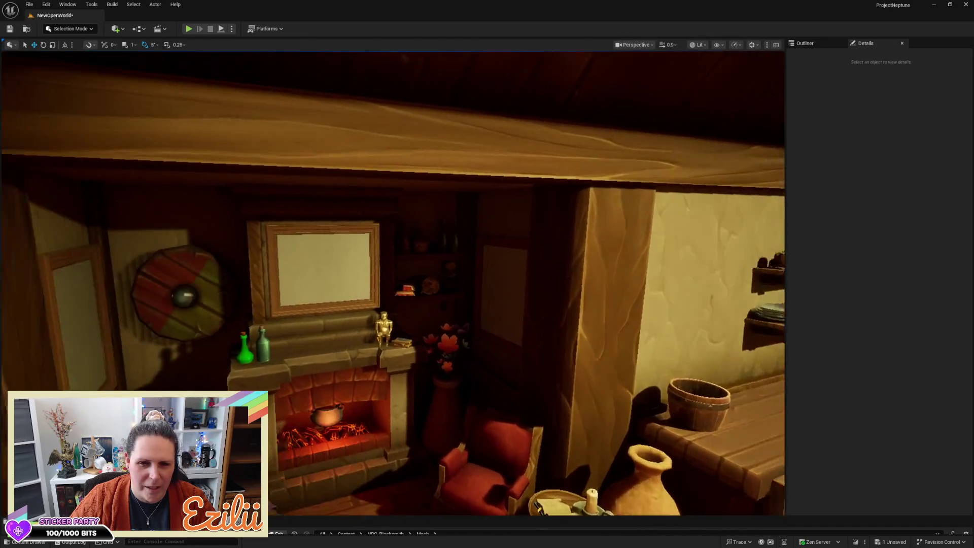
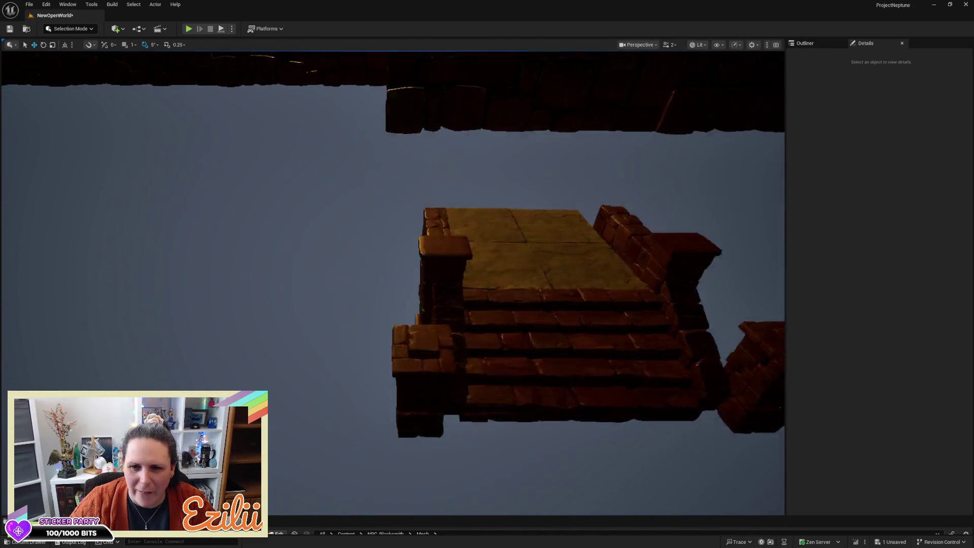
# - Select both floating stone step pieces and raise them to ground level at the tavern doorway
pyautogui.click(358, 300)
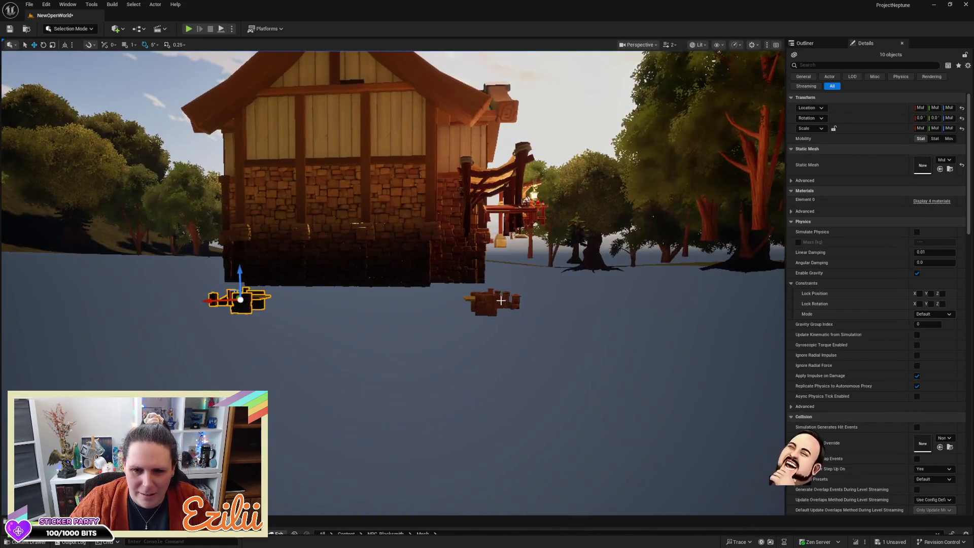
pyautogui.keyDown('ctrl'); pyautogui.click(492, 304); pyautogui.keyUp('ctrl')
pyautogui.moveTo(491, 275); pyautogui.dragTo(492, 216)
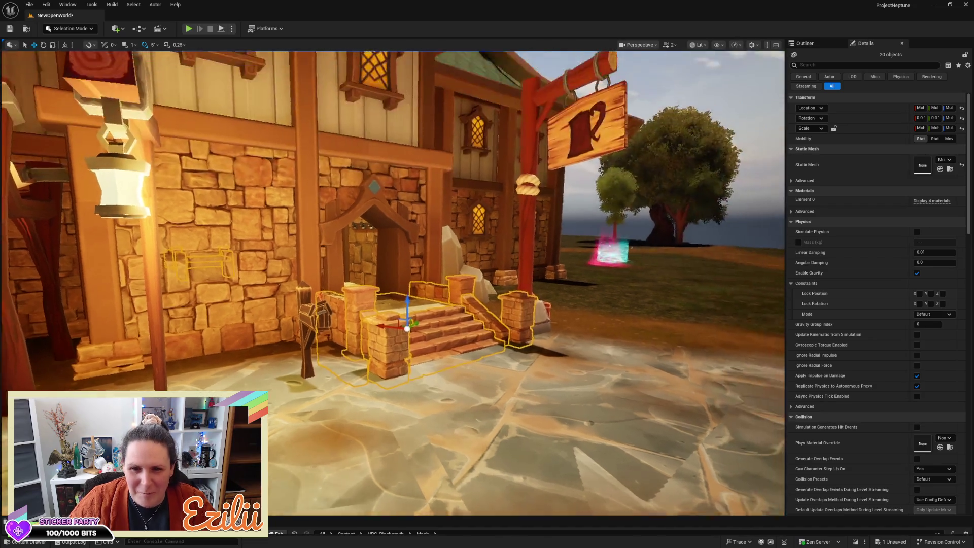
pyautogui.scroll(-1, 393, 283)
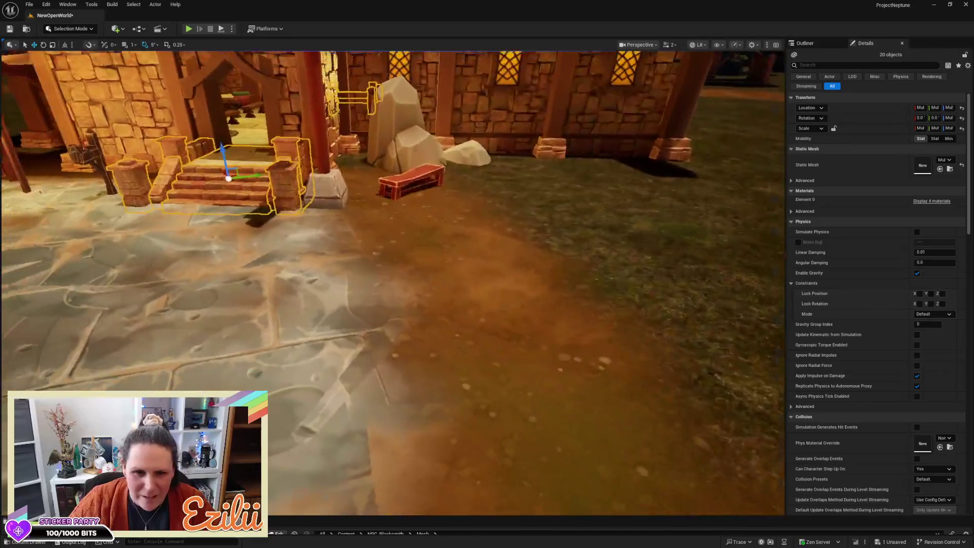
pyautogui.scroll(10, 393, 283)
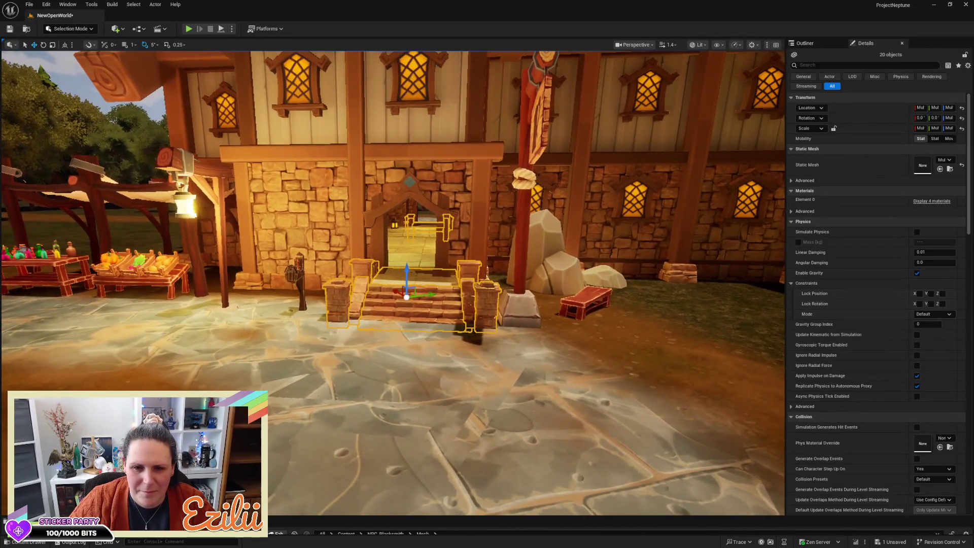
pyautogui.scroll(-1, 504, 183)
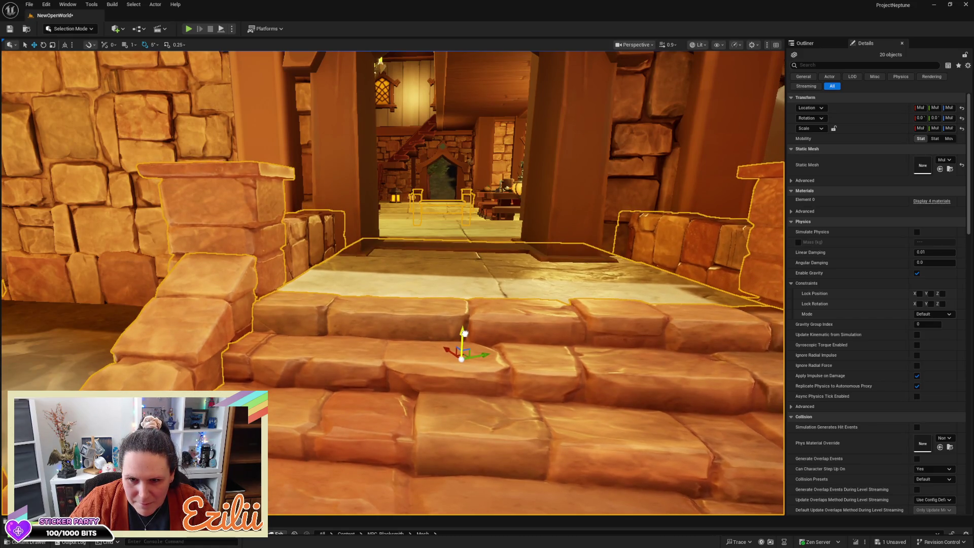
pyautogui.scroll(-10, 486, 306)
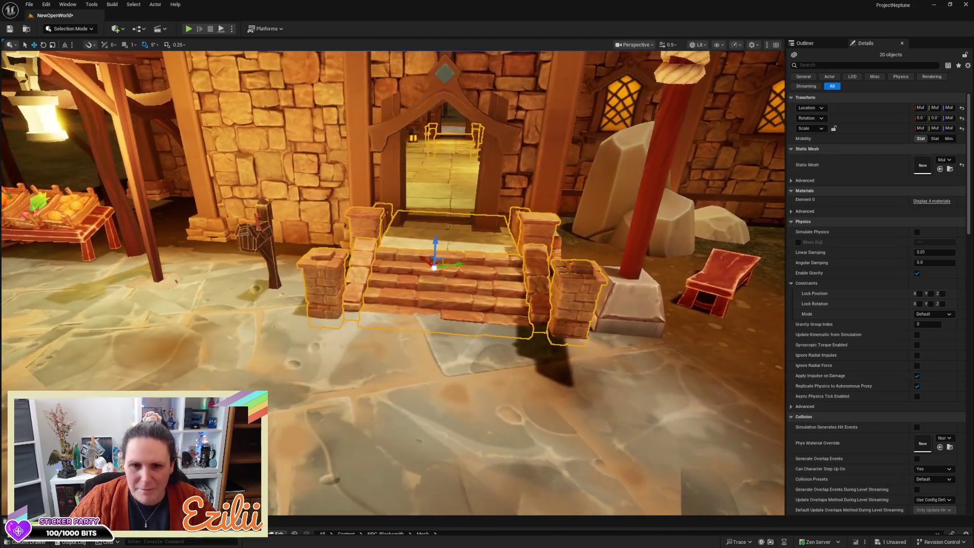
pyautogui.moveTo(429, 310); pyautogui.dragTo(429, 311)
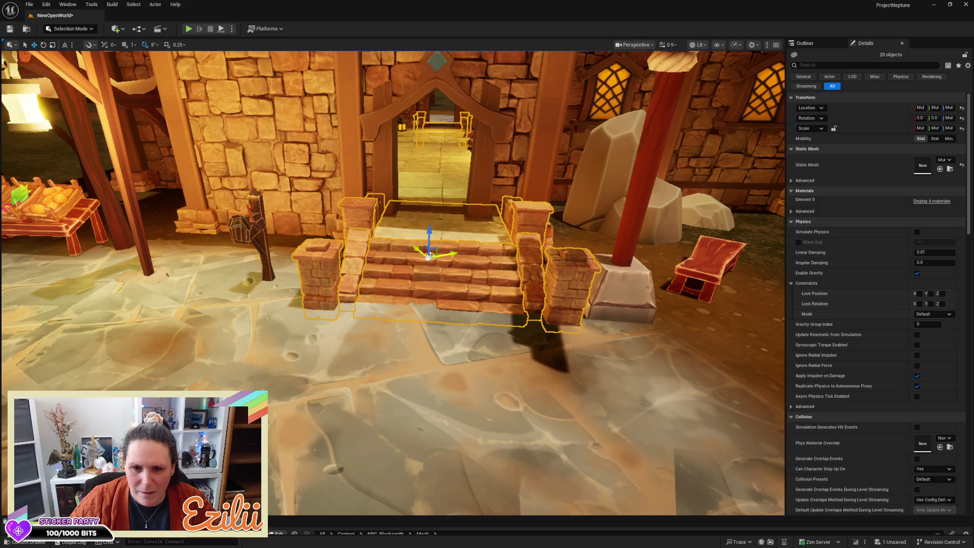
# - Nudge the stair set left under the doorway, deselecting the piece above the door
pyautogui.moveTo(430, 256); pyautogui.dragTo(415, 255)
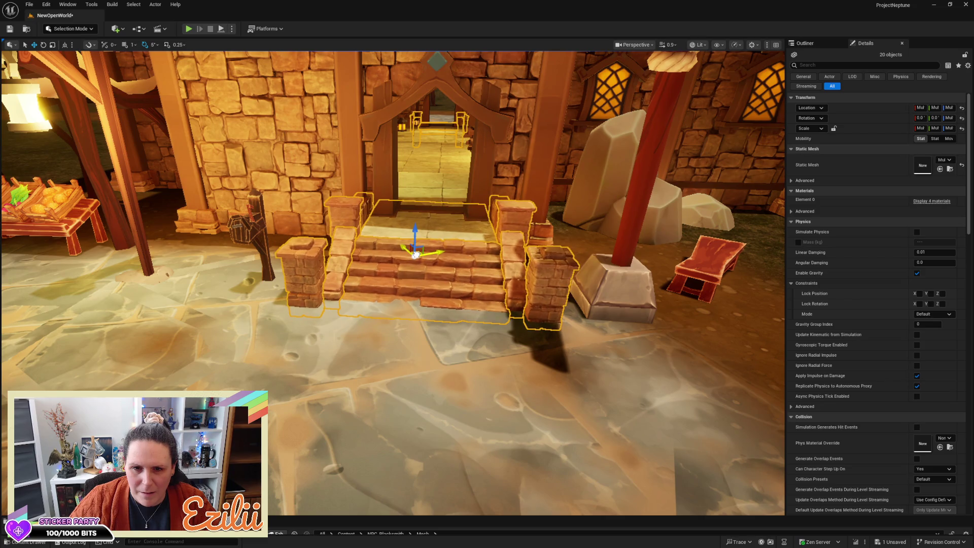
pyautogui.press('w')
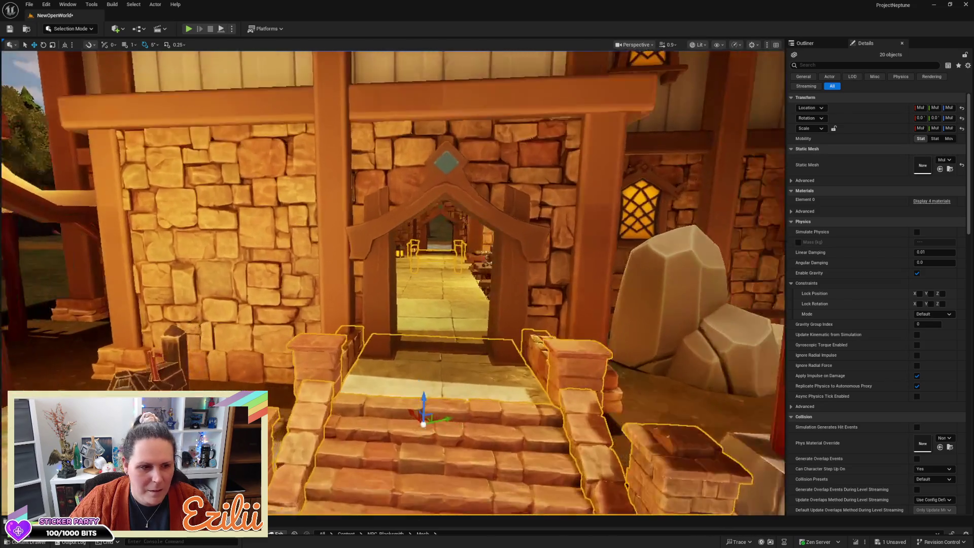
pyautogui.press('f')
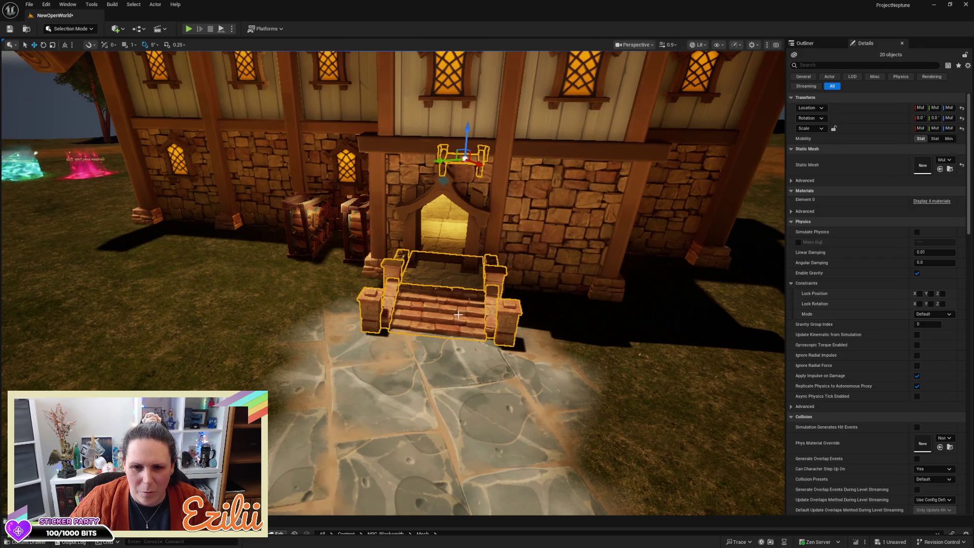
pyautogui.click(458, 315)
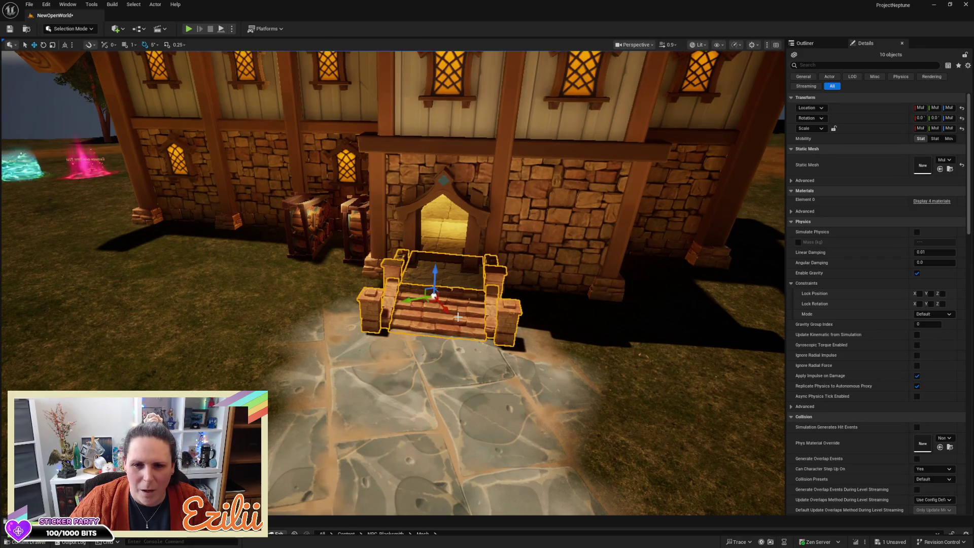
pyautogui.moveTo(434, 297); pyautogui.dragTo(421, 297)
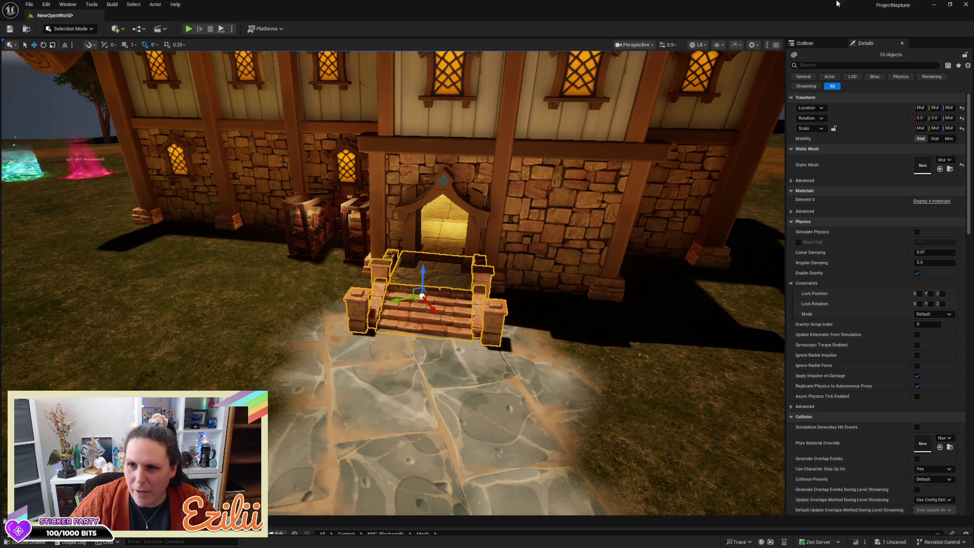
pyautogui.click(812, 47)
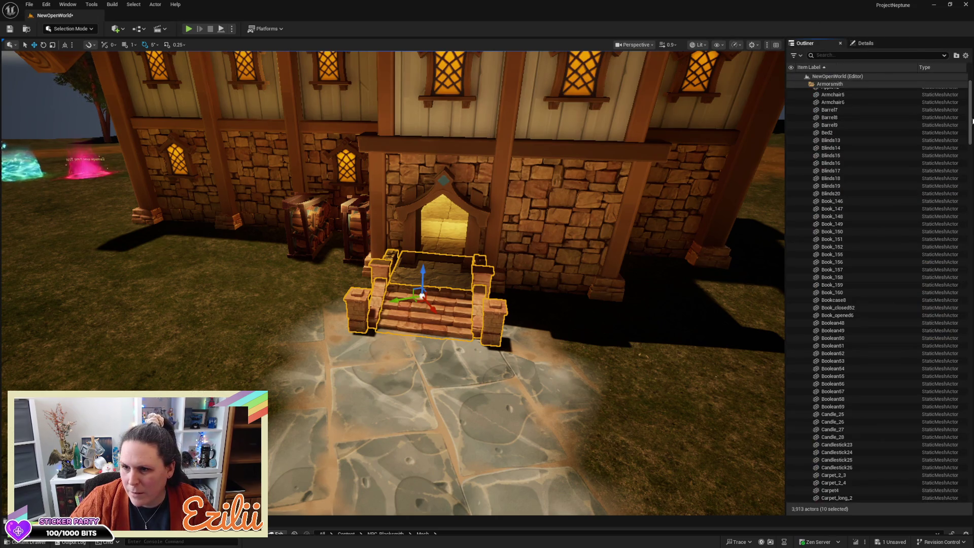
# - Collapse the Armorsmith, Fence_Base, Path_Props and PHUB_Trees folders and expand PHUB_New_Tavern > Groups
pyautogui.scroll(3, 971, 122)
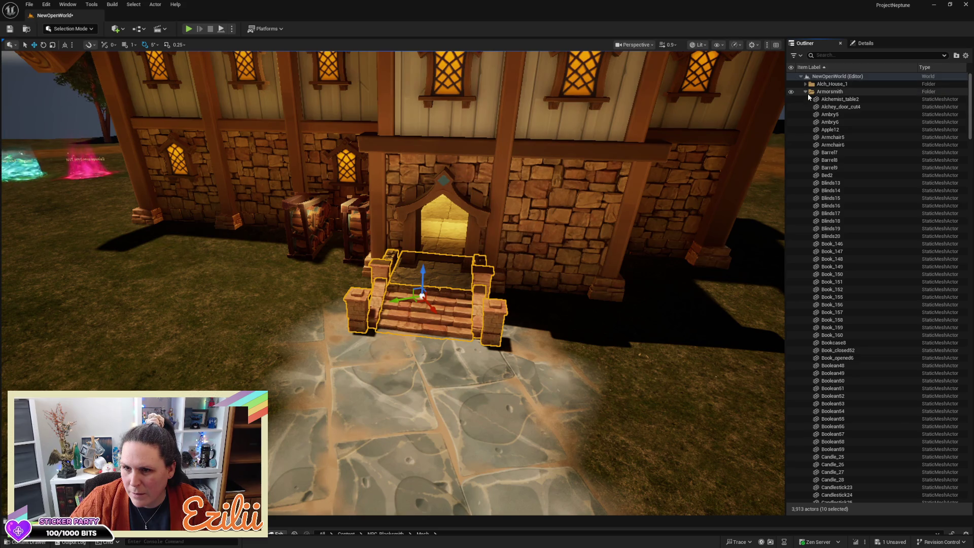
pyautogui.click(806, 92)
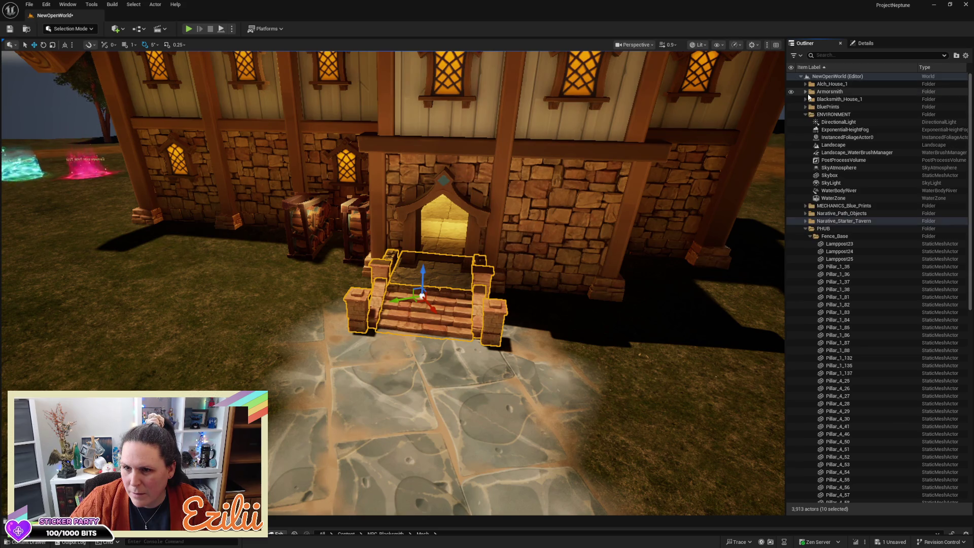
pyautogui.click(807, 229)
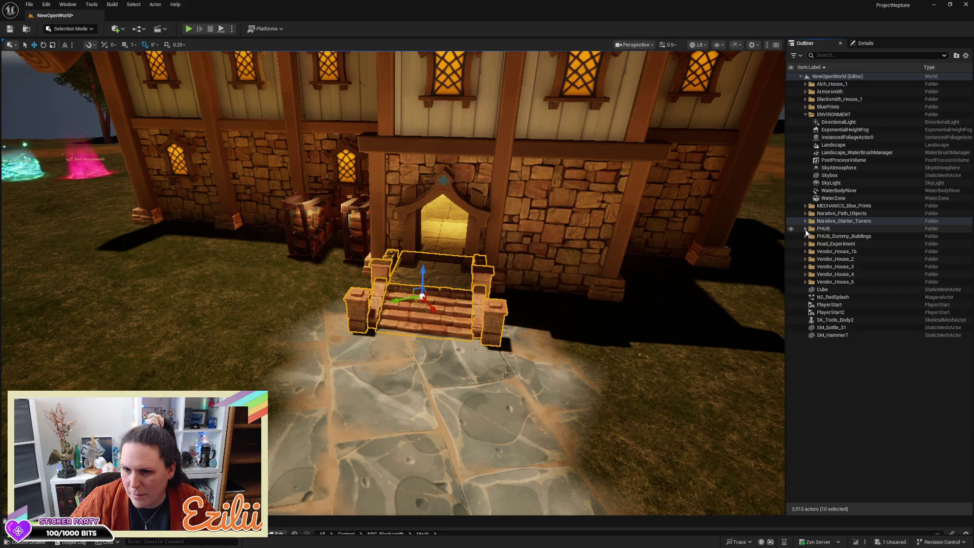
pyautogui.click(806, 229)
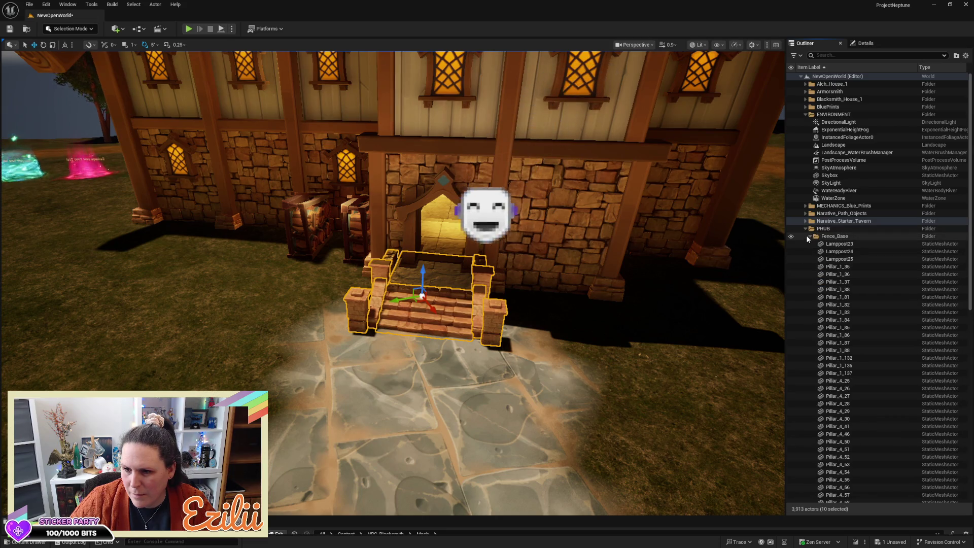
pyautogui.click(809, 236)
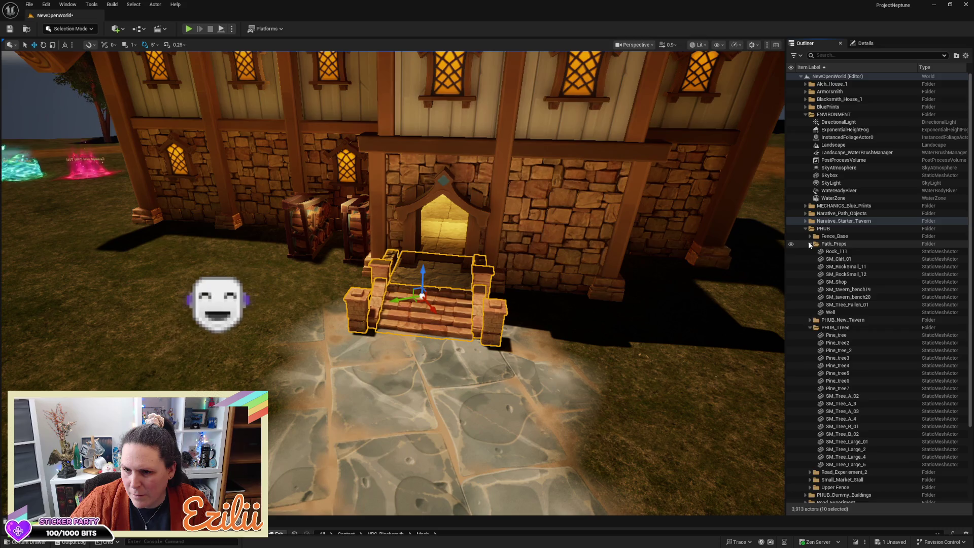
pyautogui.click(810, 244)
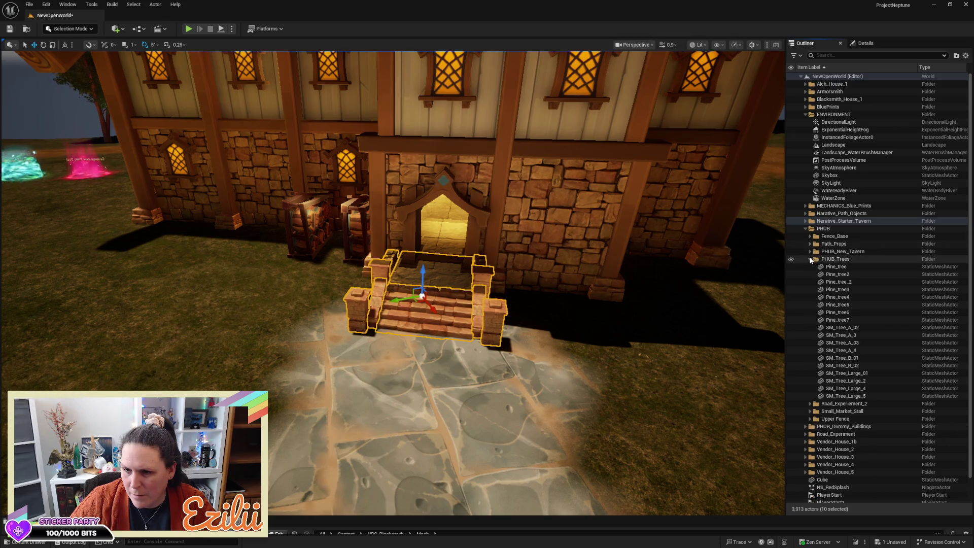
pyautogui.click(811, 260)
pyautogui.click(810, 251)
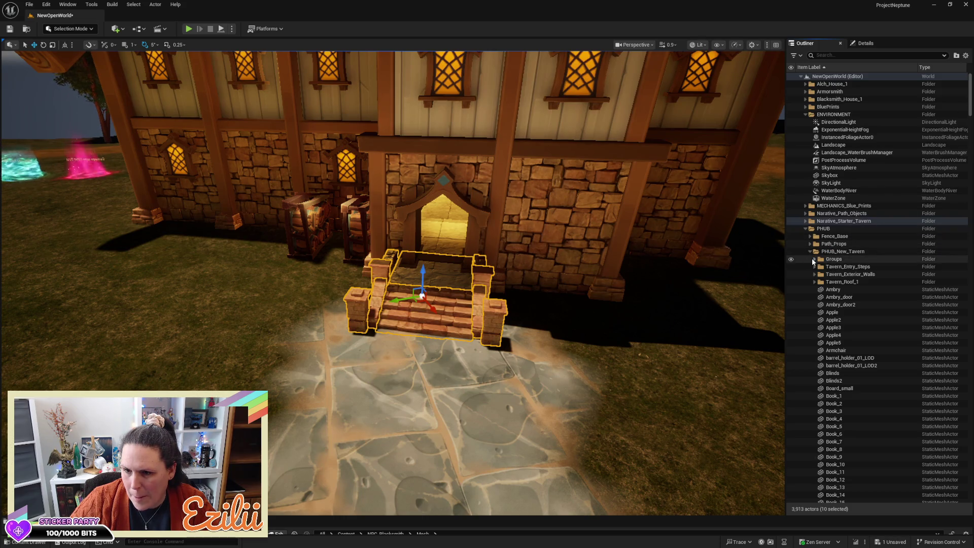
pyautogui.click(814, 260)
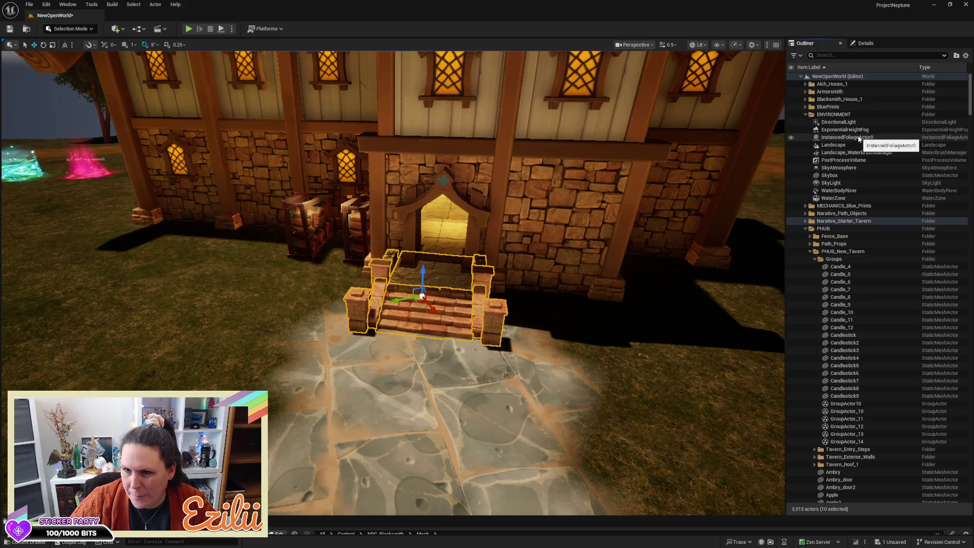
# - Check the Narative_Starter_Tavern folder contents, then select the GroupActor10 candle group
pyautogui.moveTo(589, 317)
pyautogui.mouseDown()
pyautogui.moveTo(568, 324)
pyautogui.moveTo(537, 294)
pyautogui.mouseUp()
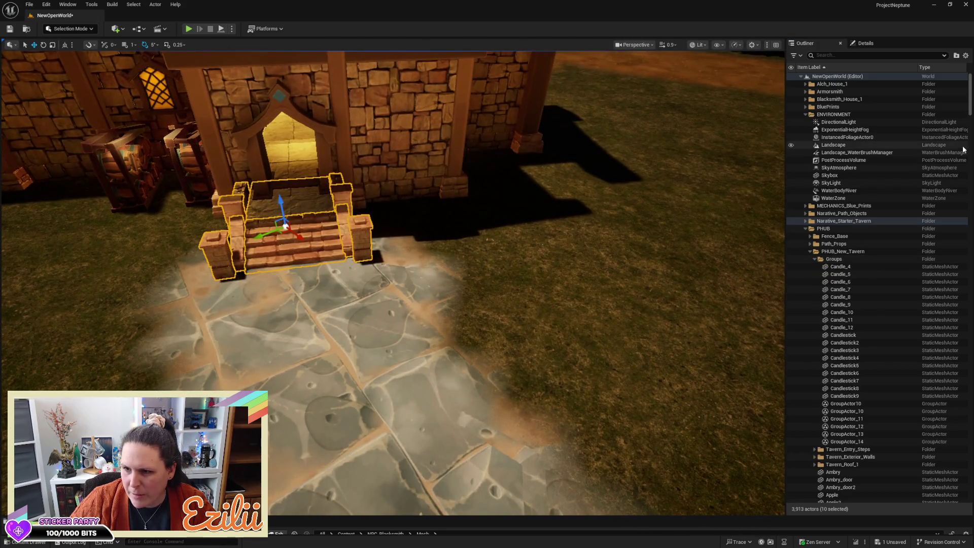
pyautogui.scroll(-10, 963, 203)
pyautogui.scroll(15, 963, 232)
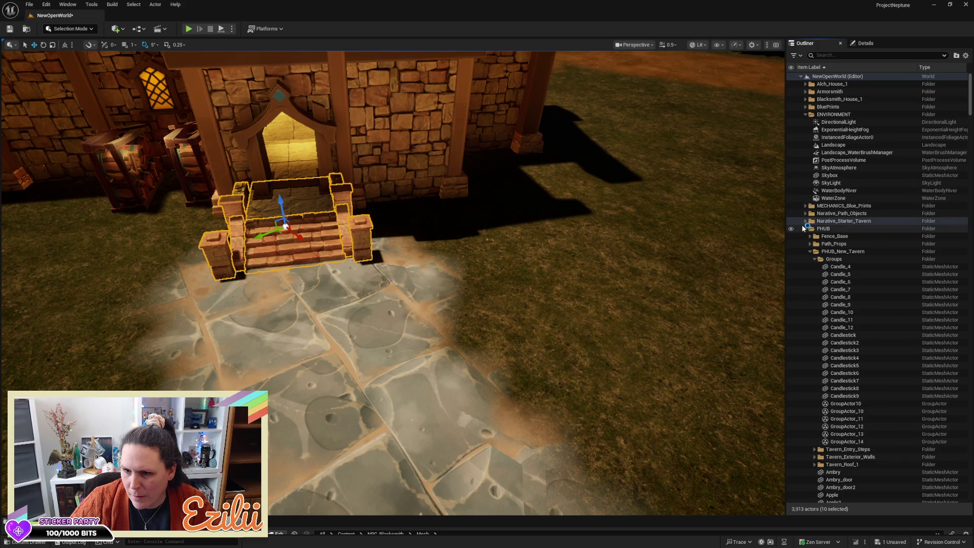
pyautogui.click(805, 228)
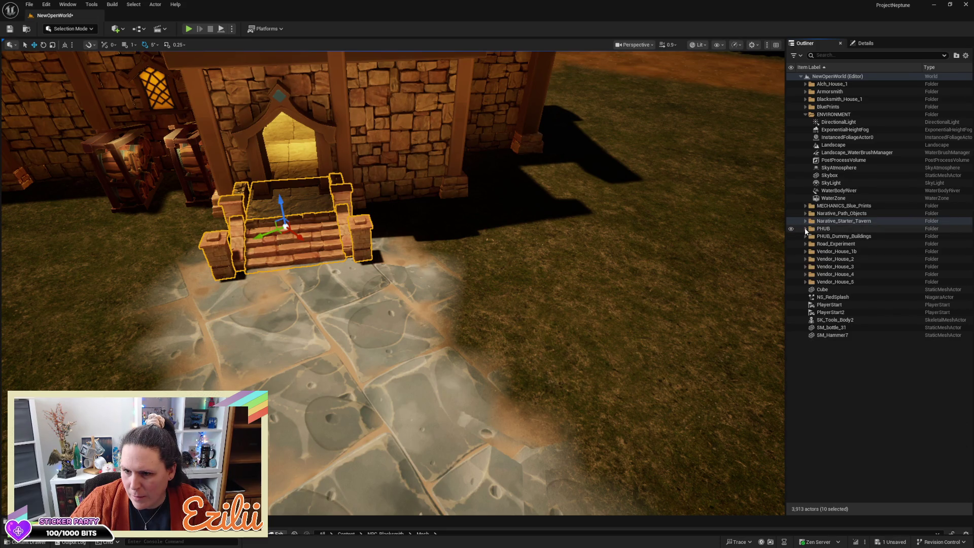
pyautogui.click(806, 221)
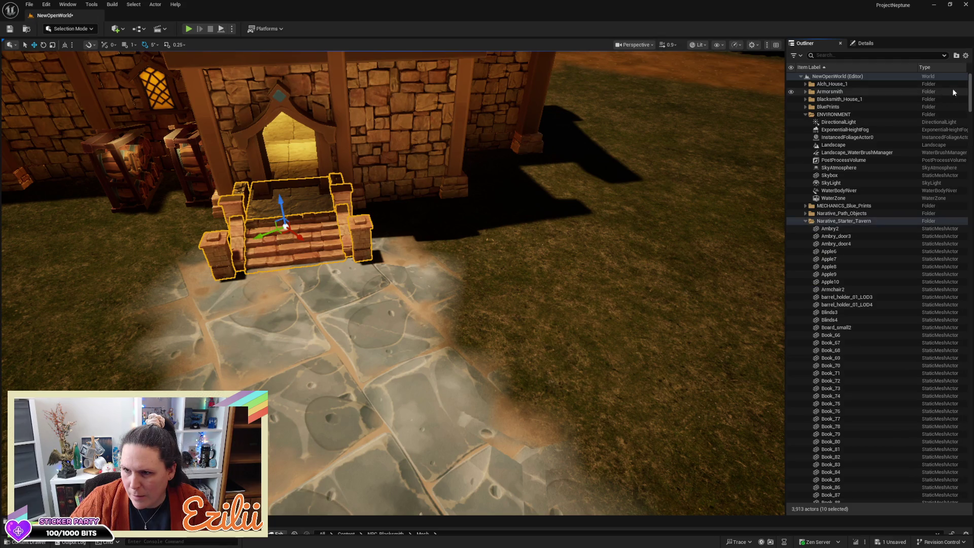
pyautogui.moveTo(972, 86); pyautogui.dragTo(966, 211)
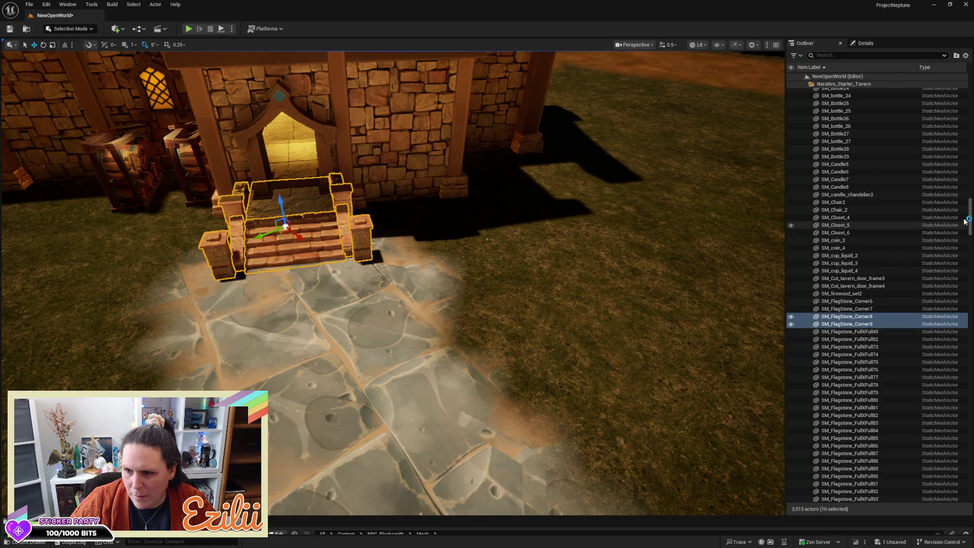
pyautogui.moveTo(970, 216); pyautogui.dragTo(970, 93)
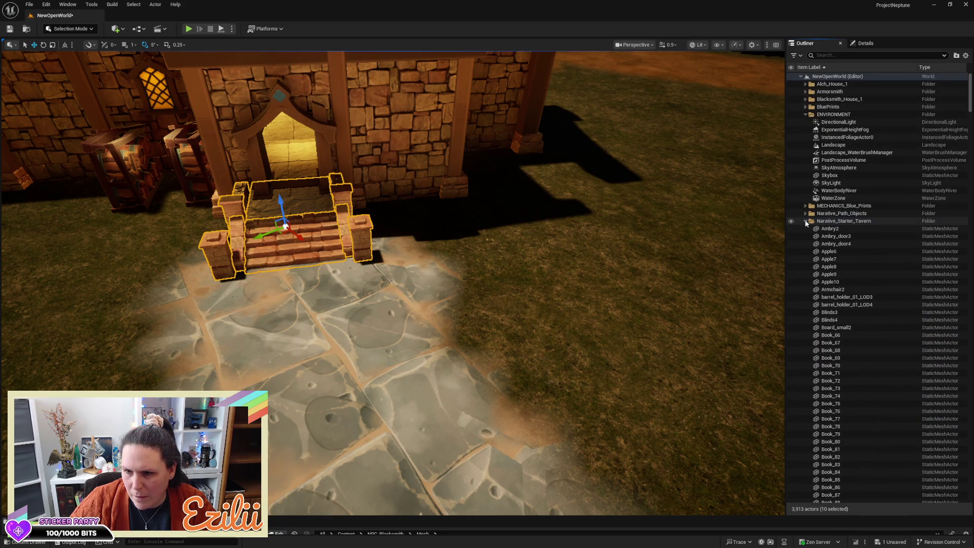
pyautogui.click(806, 221)
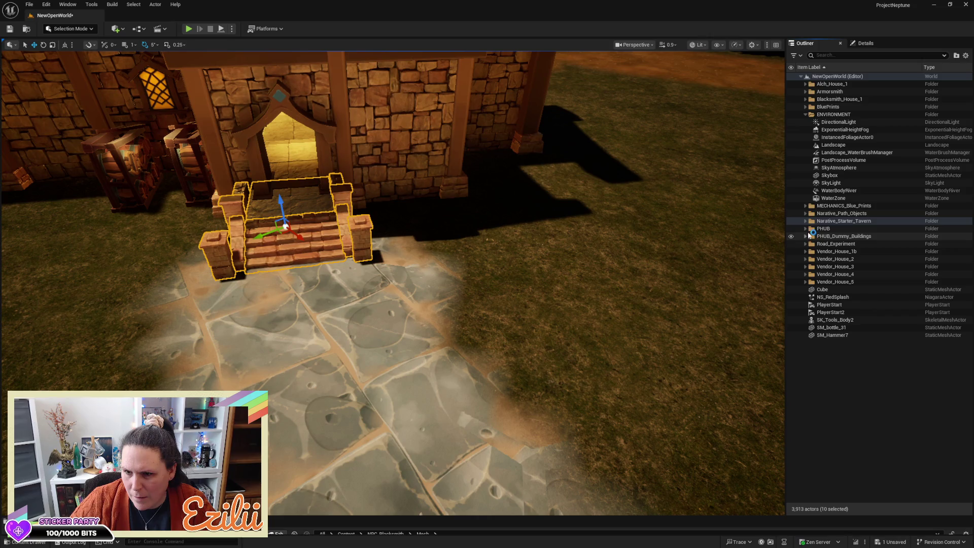
pyautogui.click(806, 229)
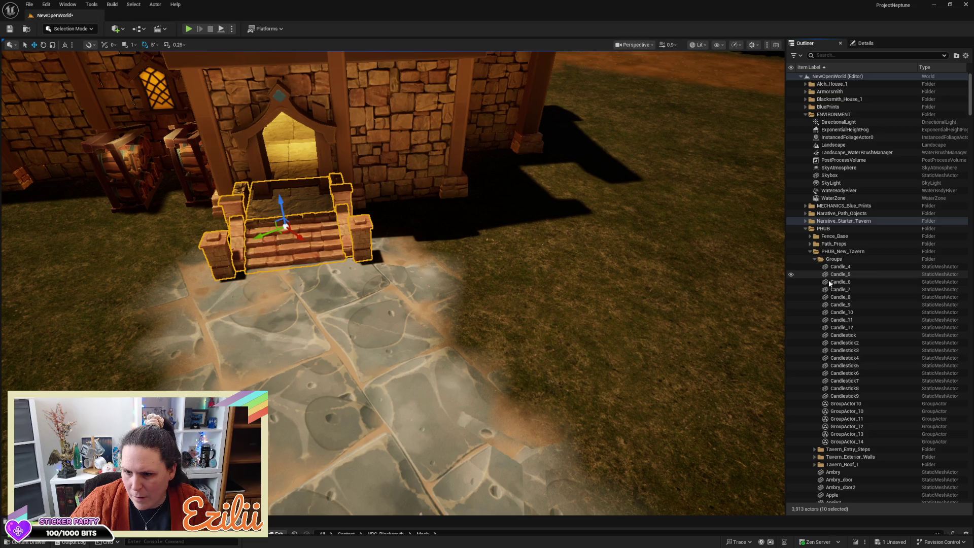
pyautogui.click(842, 404)
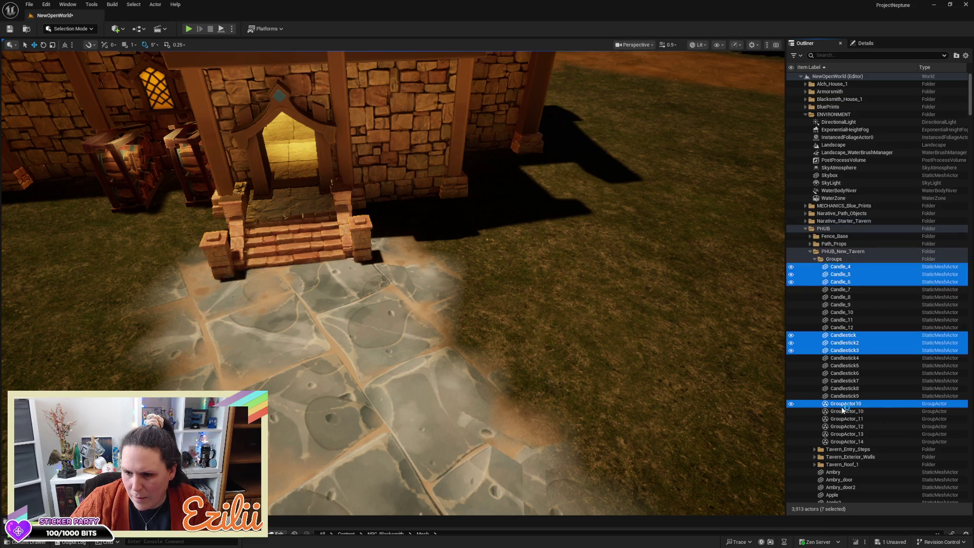
# - Pick GroupActor_14 from the candle groups and frame it in the viewport
pyautogui.moveTo(771, 394)
pyautogui.mouseDown()
pyautogui.moveTo(720, 355)
pyautogui.moveTo(695, 380)
pyautogui.mouseUp()
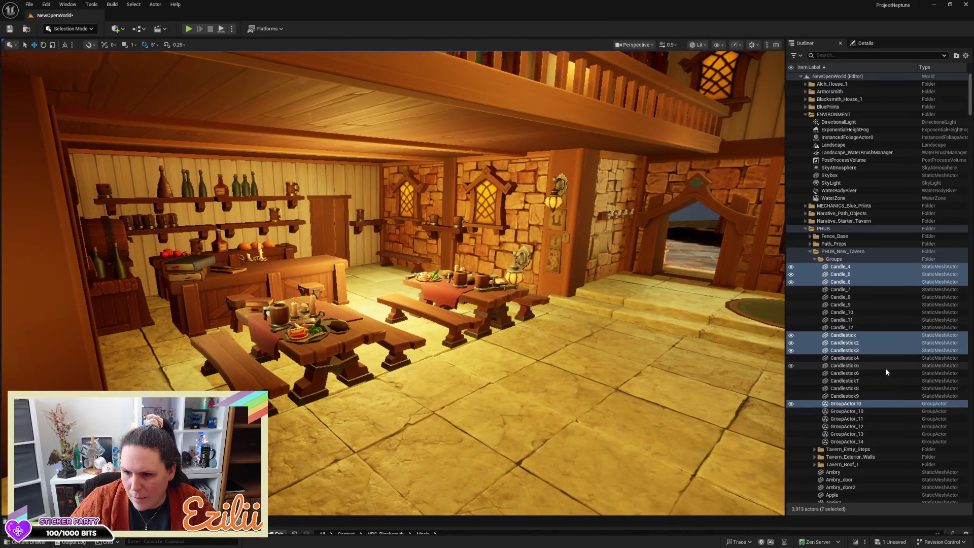
pyautogui.scroll(-2, 885, 367)
pyautogui.click(847, 409)
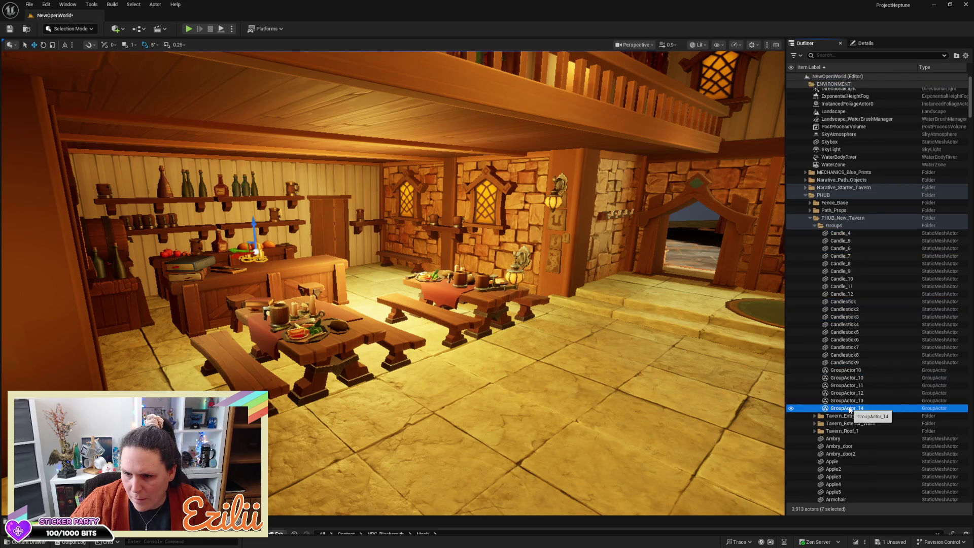
pyautogui.click(850, 402)
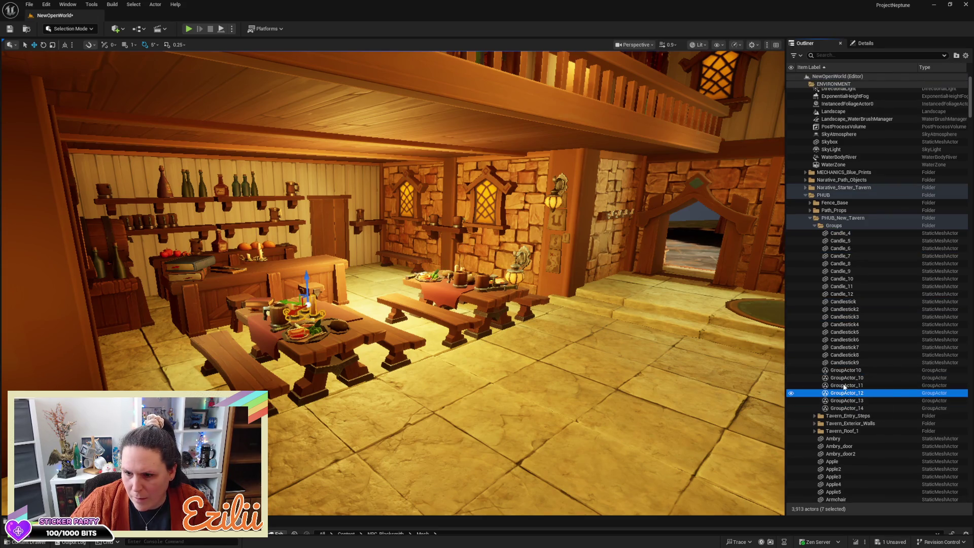
pyautogui.click(845, 386)
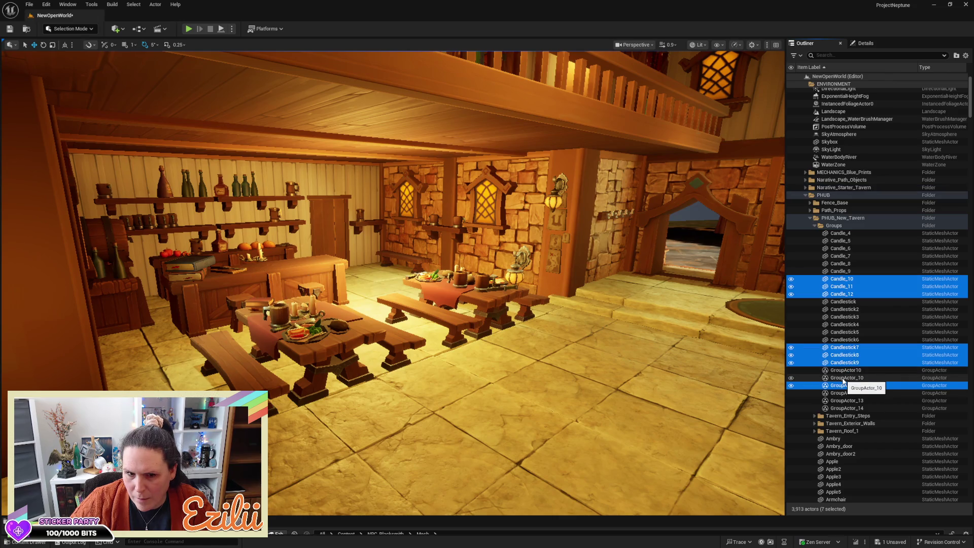
pyautogui.click(844, 378)
pyautogui.click(840, 408)
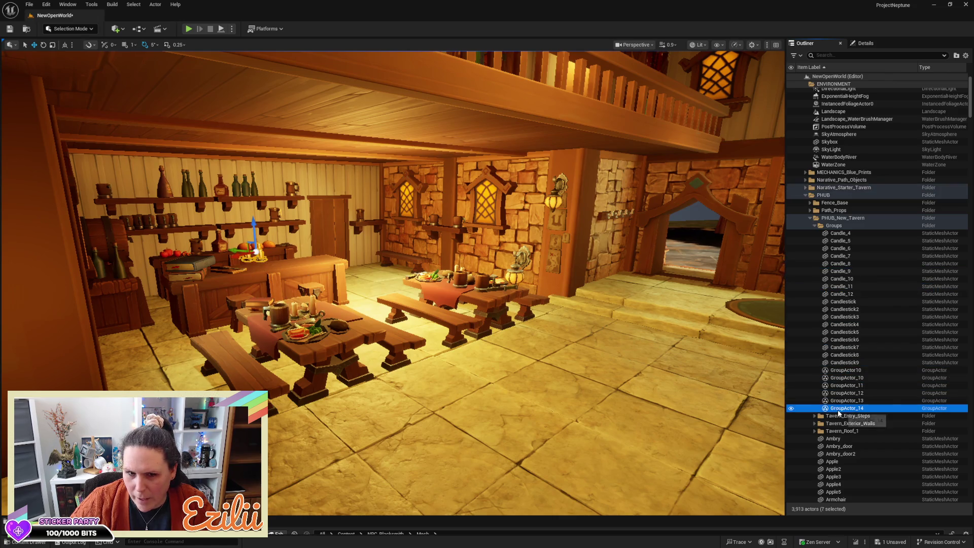
pyautogui.press('f')
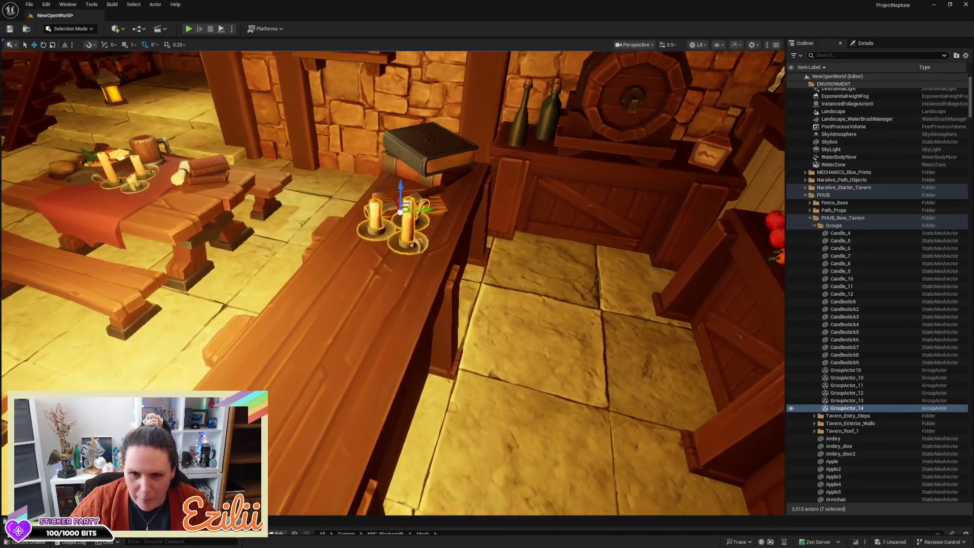
# - Move the GroupActor_14 candles down and forward onto the bar counter
pyautogui.moveTo(337, 237); pyautogui.dragTo(337, 237)
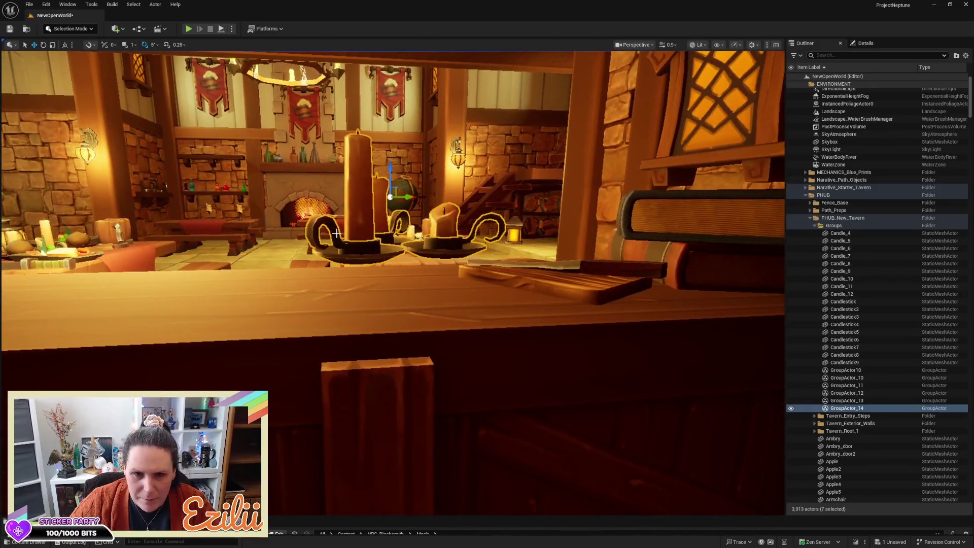
pyautogui.moveTo(389, 165)
pyautogui.mouseDown()
pyautogui.moveTo(371, 212)
pyautogui.moveTo(170, 196)
pyautogui.moveTo(235, 200)
pyautogui.moveTo(330, 246)
pyautogui.mouseUp()
pyautogui.scroll(-2, 841, 403)
pyautogui.click(842, 392)
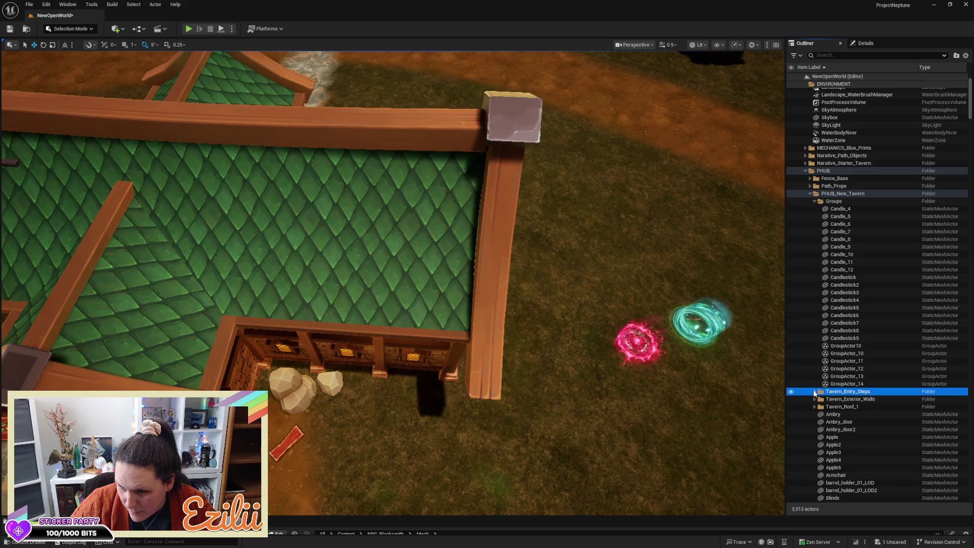
# - Expand Tavern_Entry_Steps and select GroupActor_1 and GroupActor_6 together
pyautogui.doubleClick(815, 393)
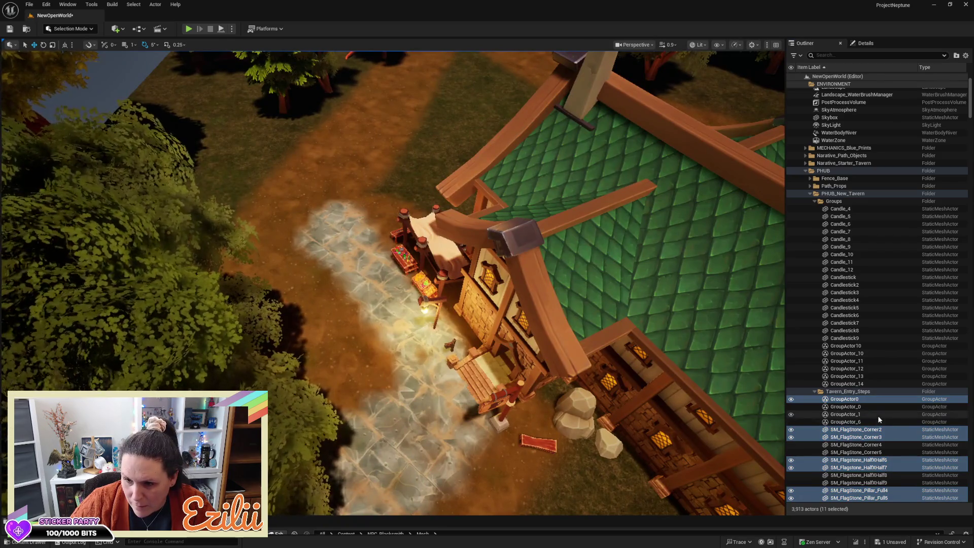
pyautogui.click(879, 420)
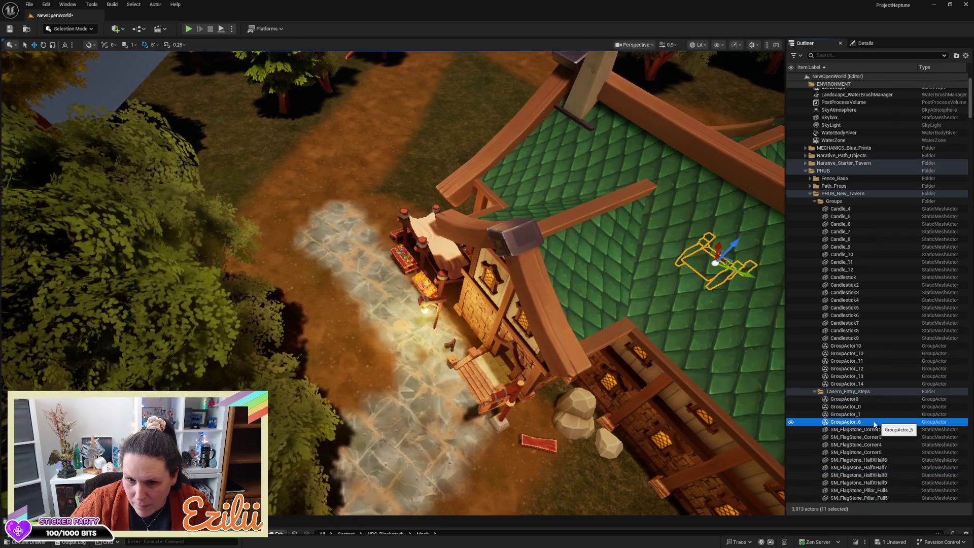
pyautogui.click(843, 415)
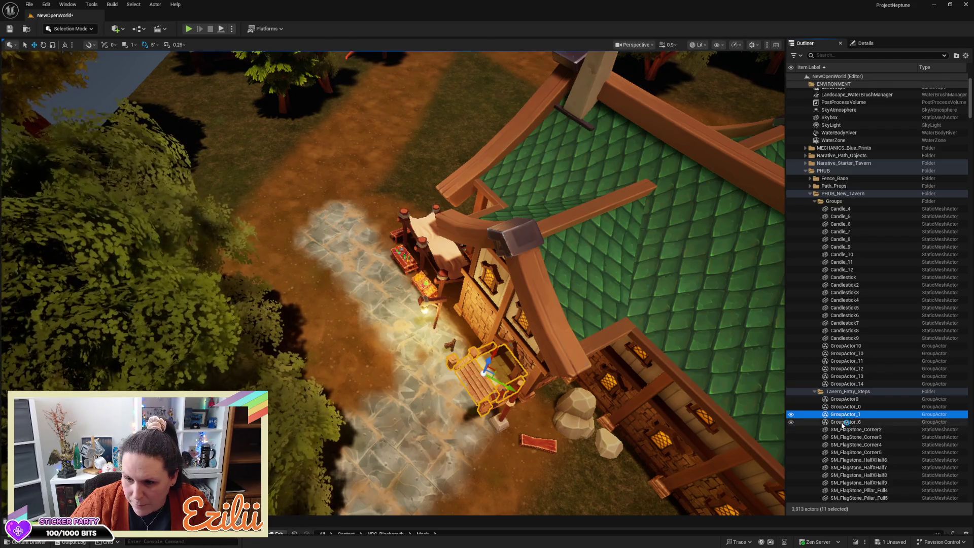
pyautogui.keyDown('ctrl'); pyautogui.click(845, 422); pyautogui.keyUp('ctrl')
pyautogui.rightClick(845, 422)
pyautogui.moveTo(857, 385)
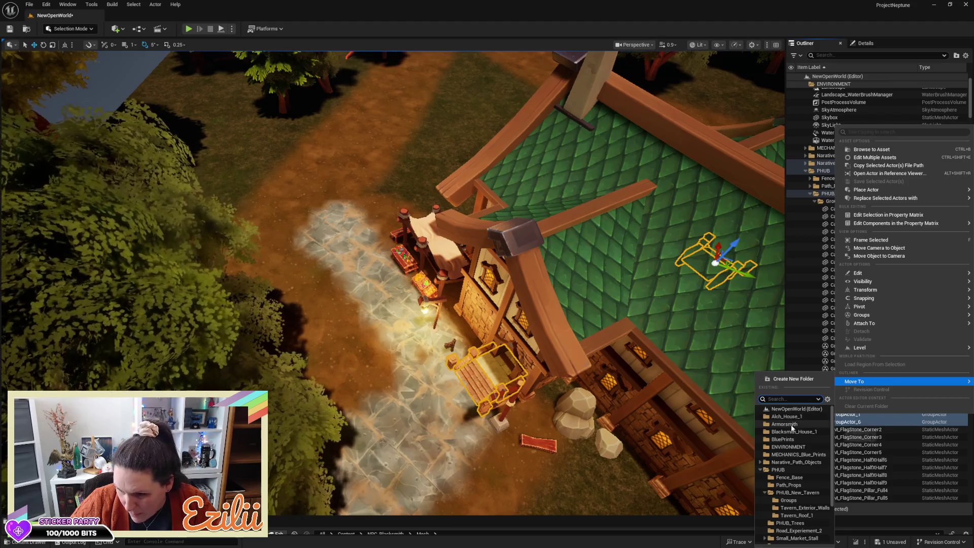
pyautogui.scroll(-3, 780, 480)
pyautogui.scroll(2, 779, 481)
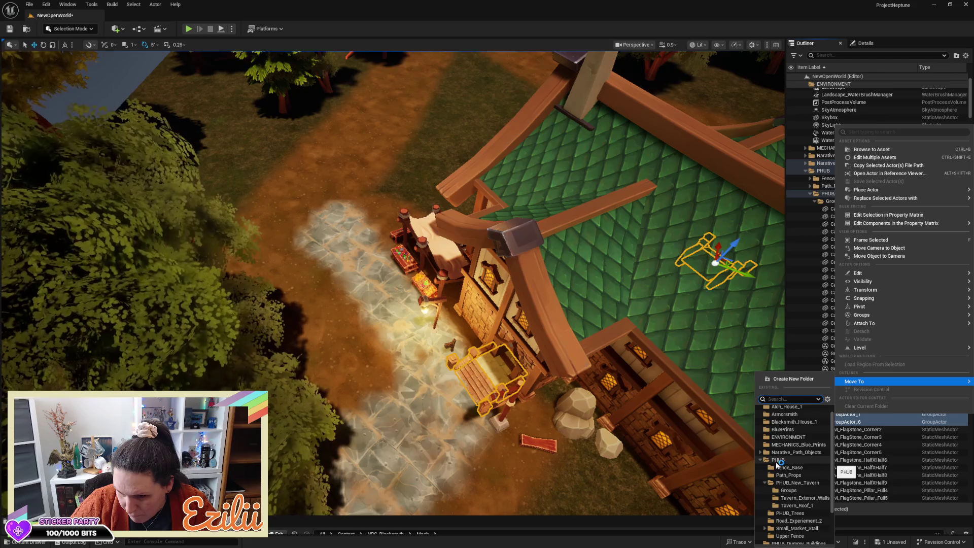
pyautogui.scroll(1, 777, 466)
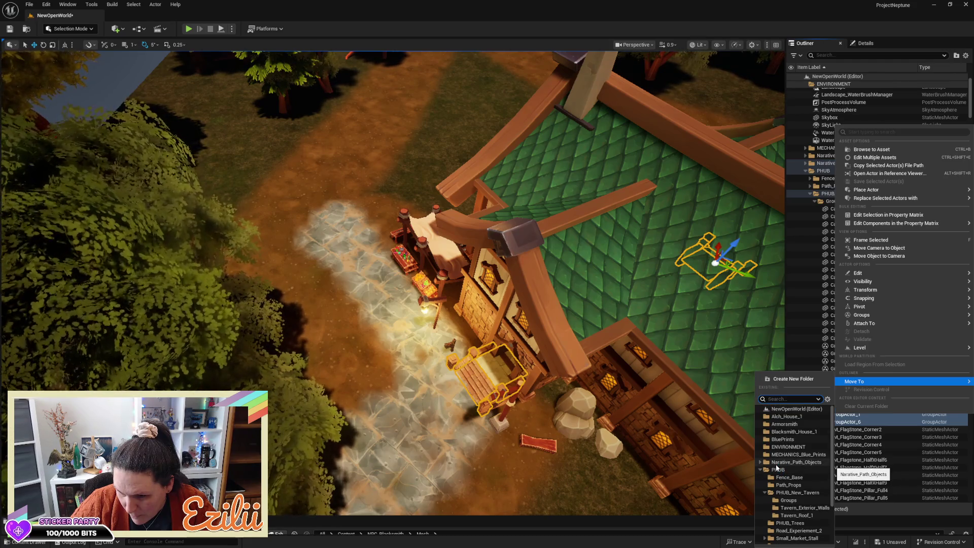
pyautogui.moveTo(863, 198)
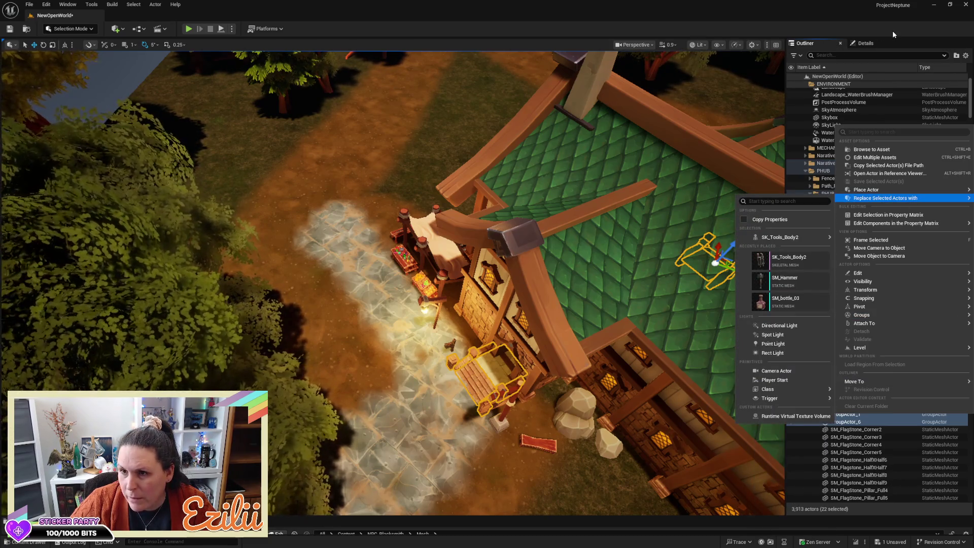
pyautogui.click(893, 32)
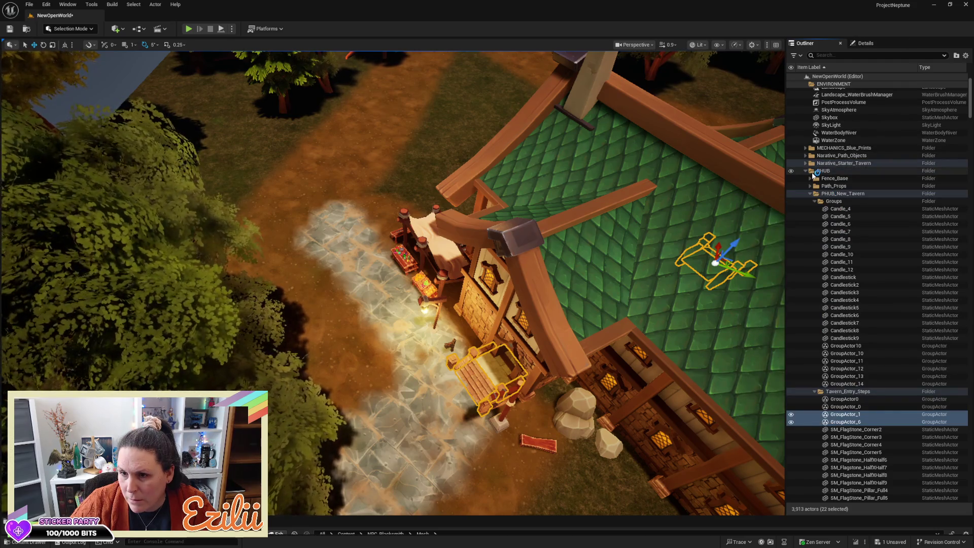
# - Try dragging GroupActor_1 and GroupActor_6 to another Outliner folder, then reopen their actions
pyautogui.moveTo(825, 419)
pyautogui.mouseDown()
pyautogui.moveTo(879, 191)
pyautogui.moveTo(857, 166)
pyautogui.mouseUp()
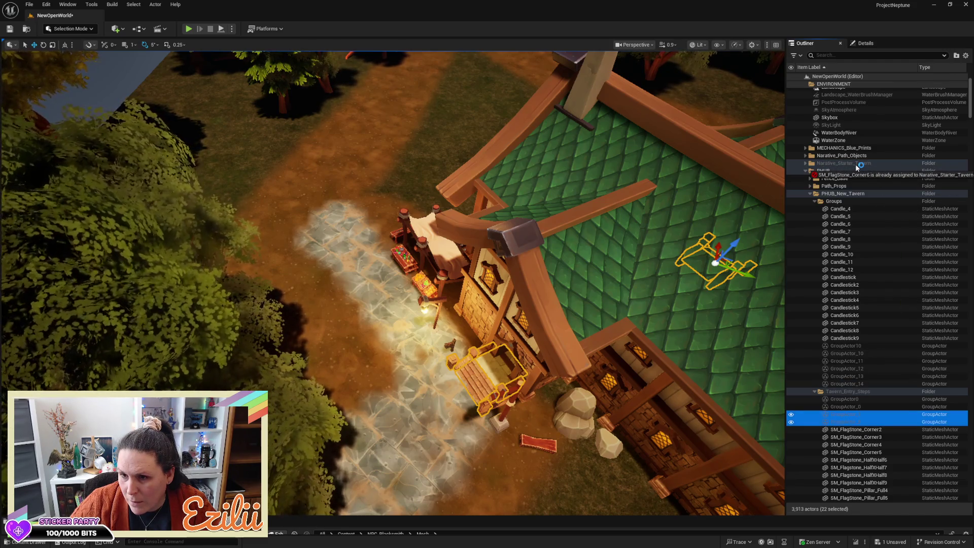
pyautogui.moveTo(855, 164)
pyautogui.mouseDown()
pyautogui.moveTo(867, 358)
pyautogui.moveTo(859, 414)
pyautogui.mouseUp()
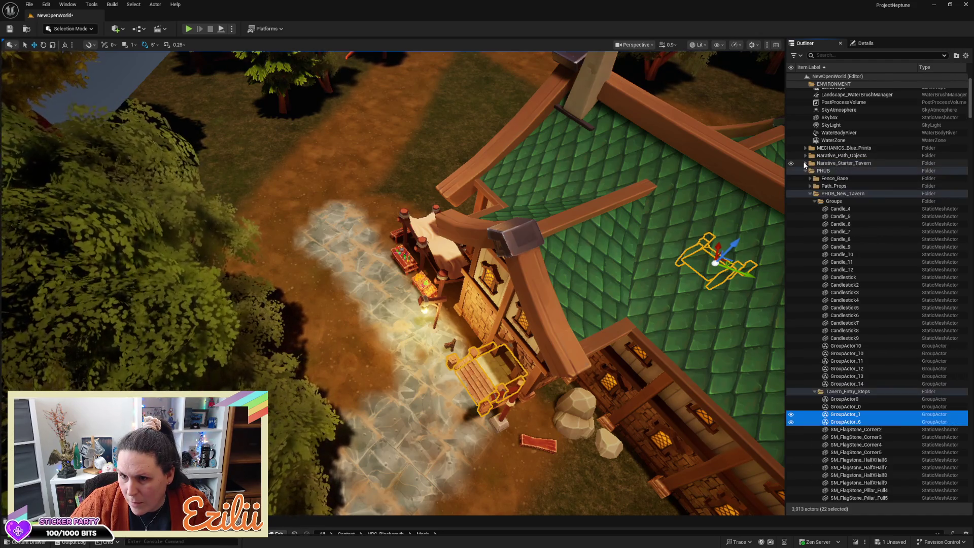
pyautogui.rightClick(832, 419)
# - Move the selected actors into a new Nar_Start_Groups folder placed inside Narative_Starter_Tavern
pyautogui.moveTo(858, 382)
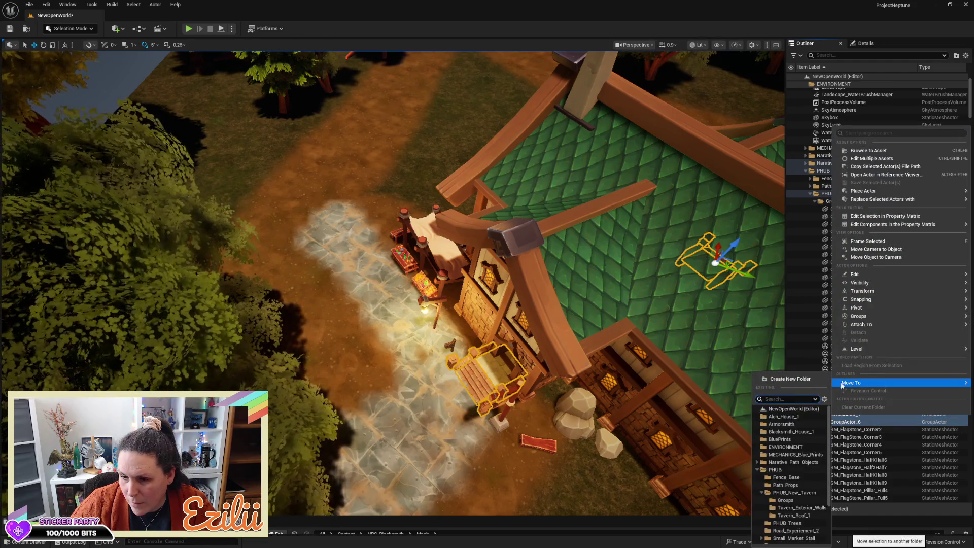
pyautogui.click(789, 378)
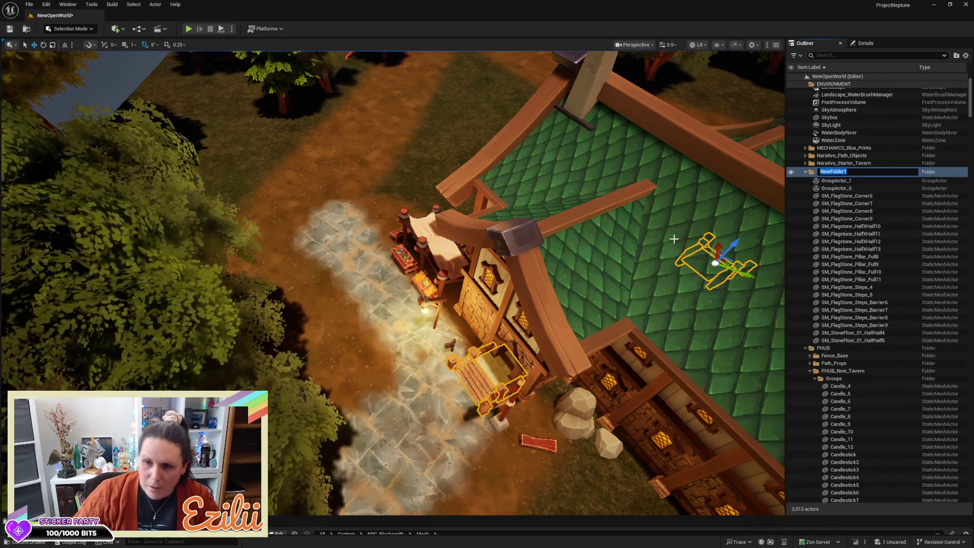
pyautogui.write('Groups')
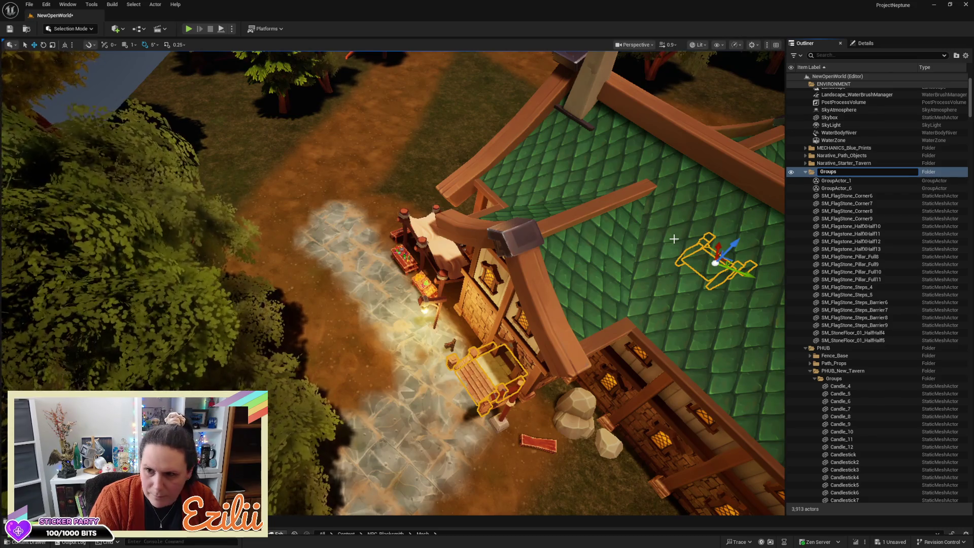
pyautogui.write('Nar_Start_')
pyautogui.press('Return')
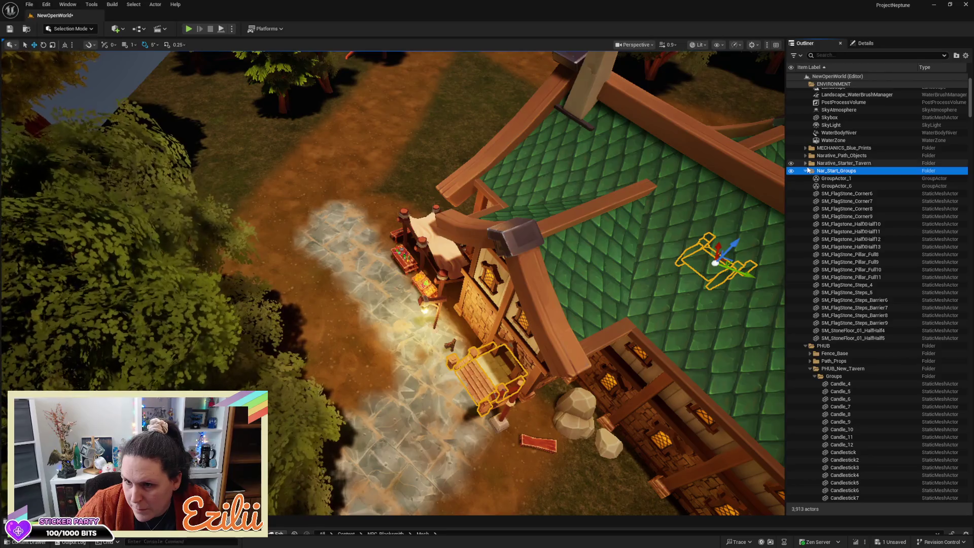
pyautogui.moveTo(814, 173); pyautogui.dragTo(823, 162)
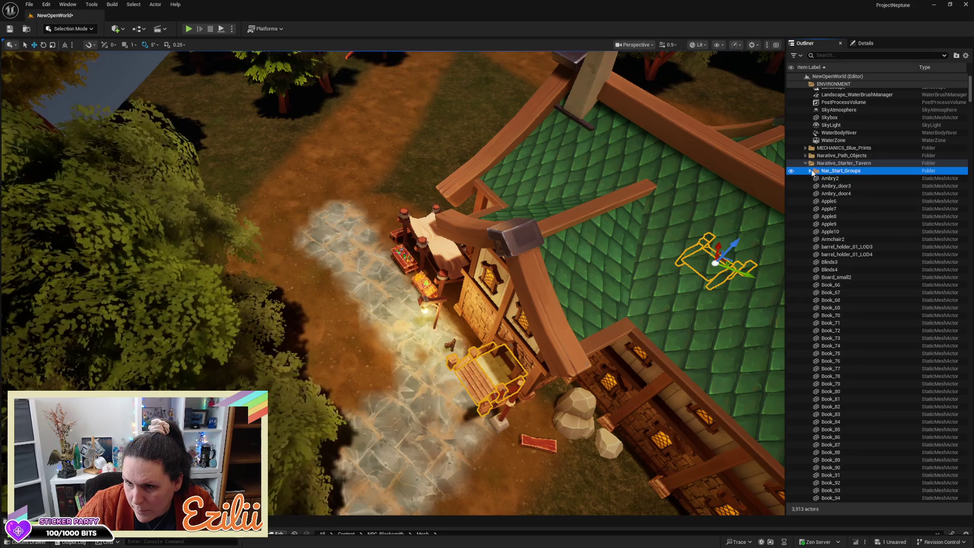
pyautogui.click(805, 162)
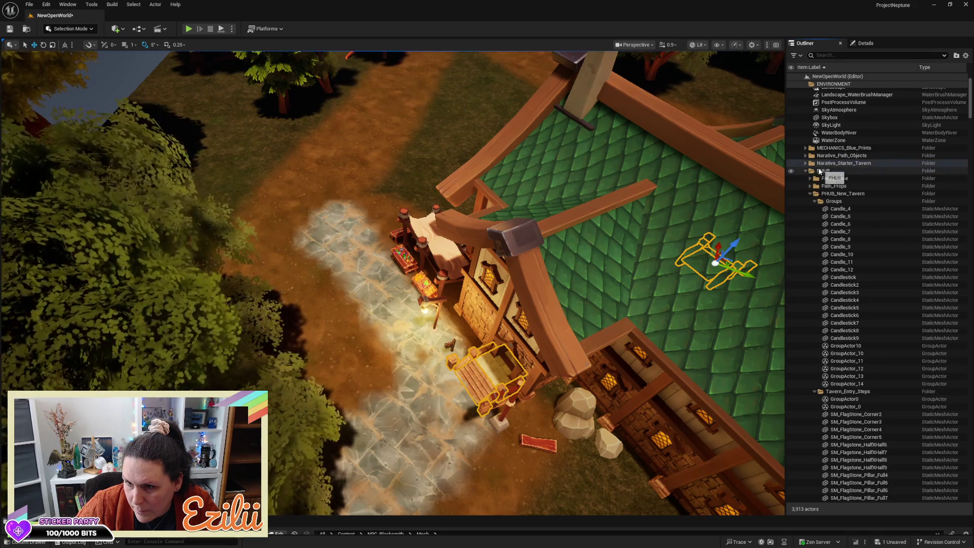
# - Clear the selection and pick the tavern's Candle and Candlestick sets in the Outliner
pyautogui.press('Escape')
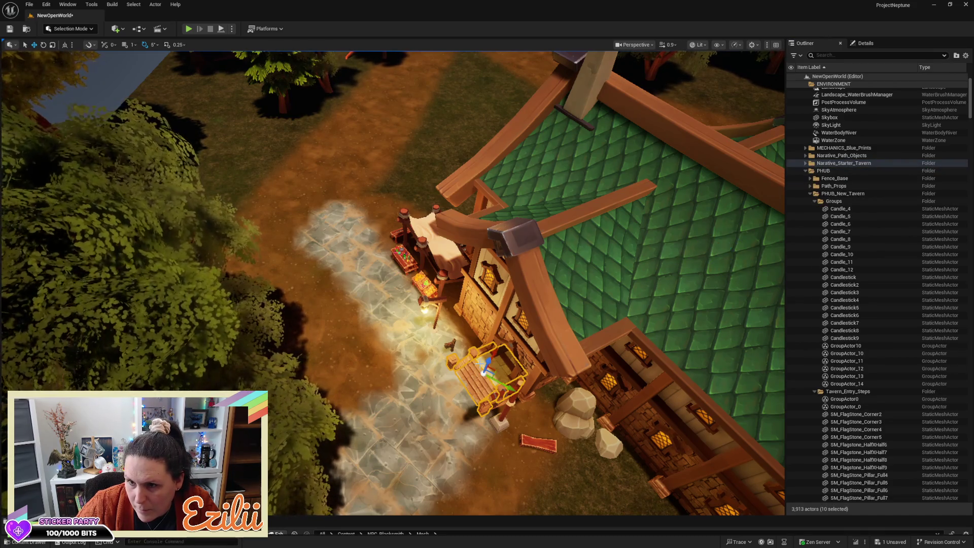
pyautogui.click(842, 312)
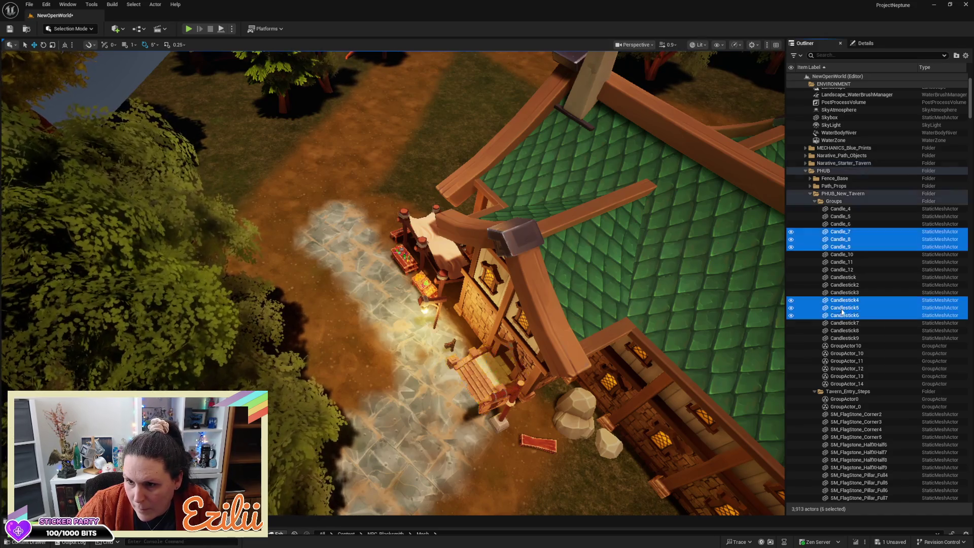
pyautogui.click(486, 382)
pyautogui.moveTo(777, 353)
pyautogui.mouseDown()
pyautogui.moveTo(711, 345)
pyautogui.moveTo(645, 383)
pyautogui.mouseUp()
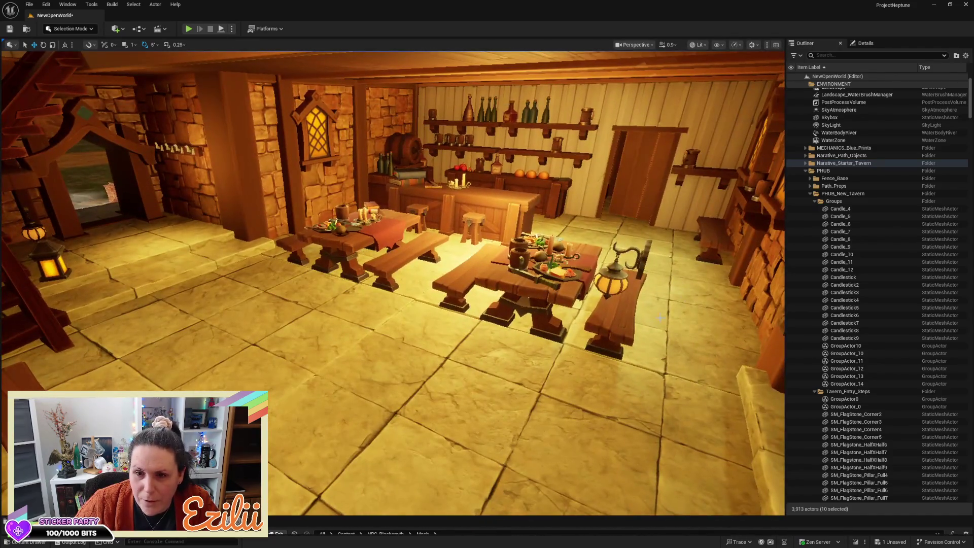
pyautogui.click(858, 210)
pyautogui.click(869, 232)
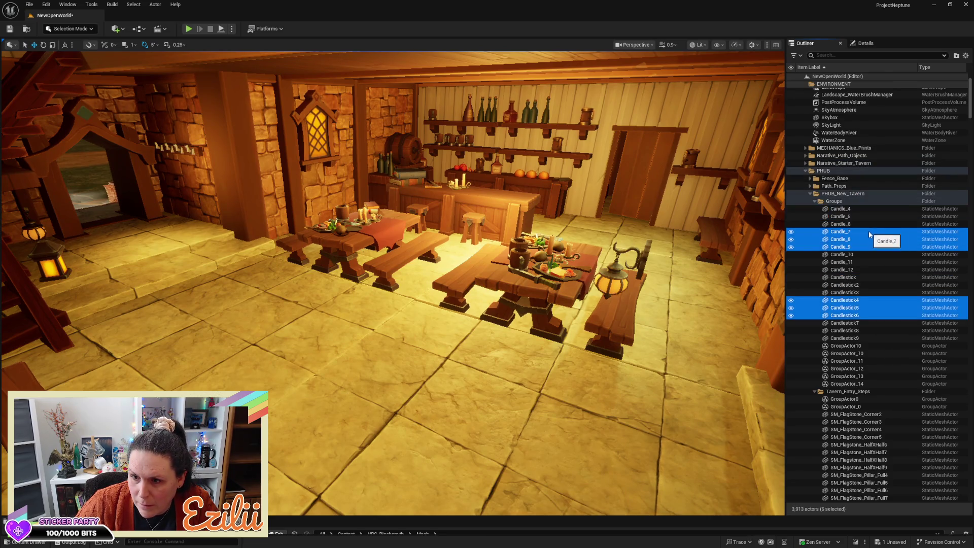
pyautogui.click(867, 254)
pyautogui.click(867, 263)
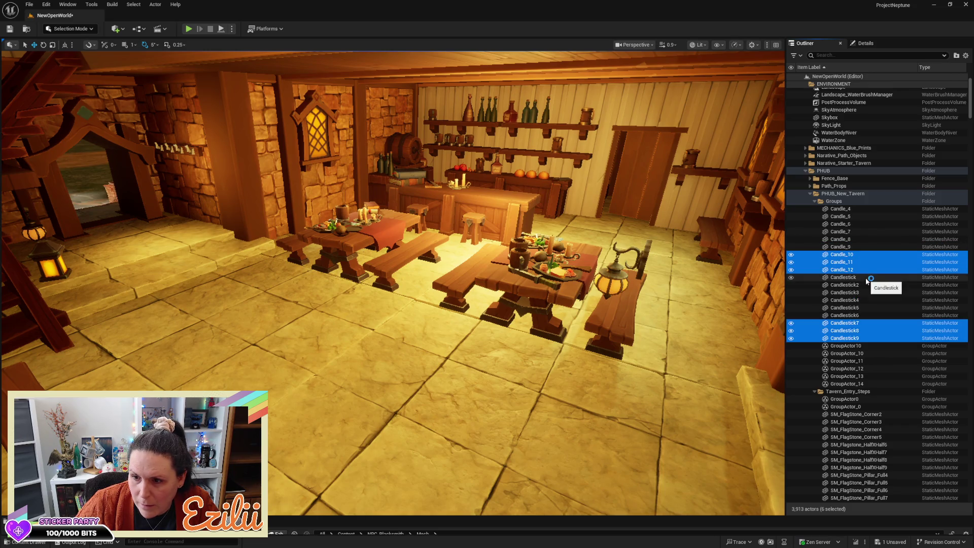
# - Select the Candle_4–9 sets and GroupActor_10–14, and move them to Narative_Starter_Tavern's groups folder
pyautogui.click(853, 346)
pyautogui.click(853, 353)
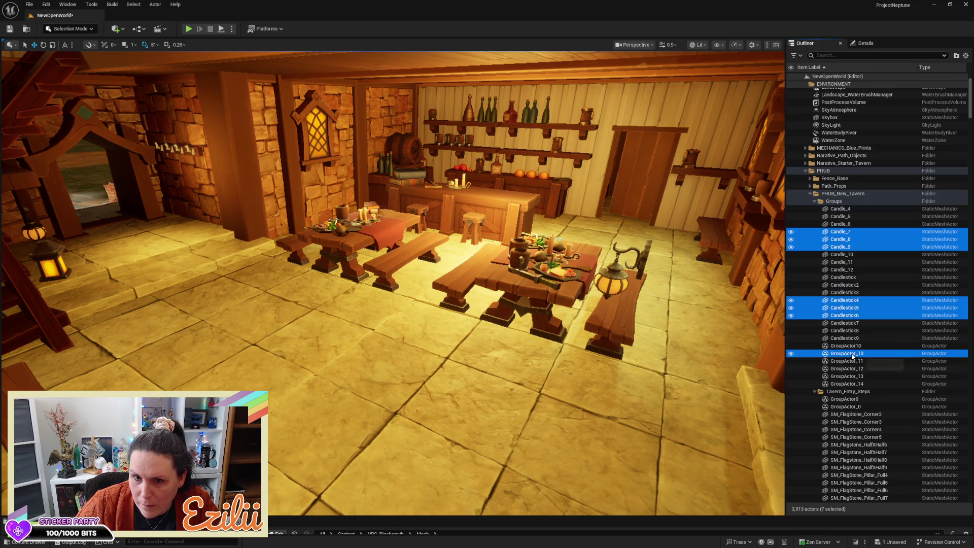
pyautogui.click(852, 361)
pyautogui.click(846, 368)
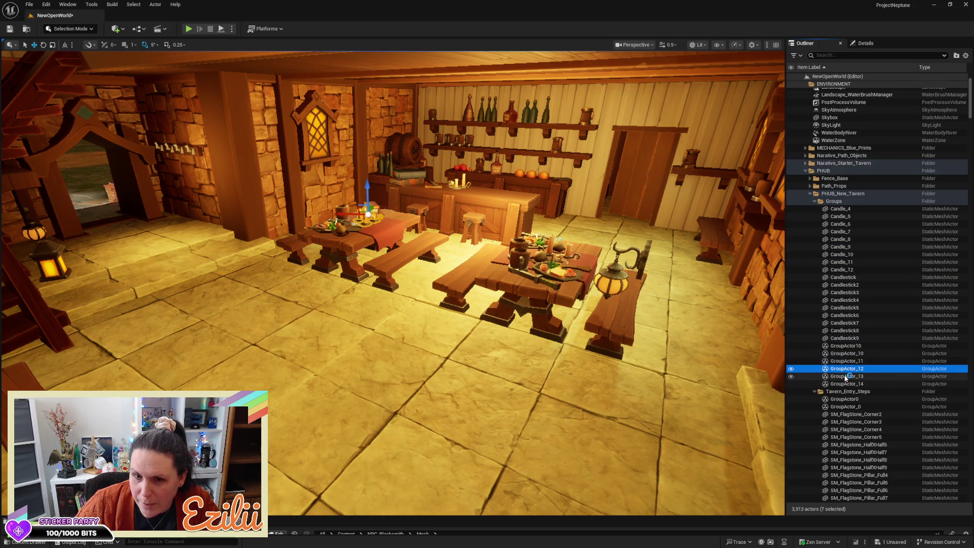
pyautogui.click(846, 376)
pyautogui.click(845, 384)
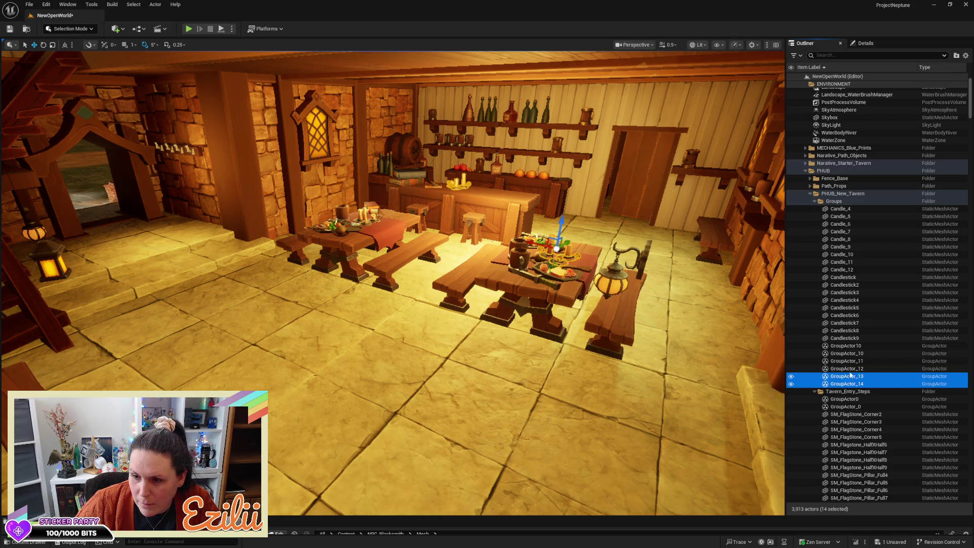
pyautogui.keyDown('shift'); pyautogui.click(847, 369); pyautogui.keyUp('shift')
pyautogui.rightClick(843, 368)
pyautogui.moveTo(864, 337)
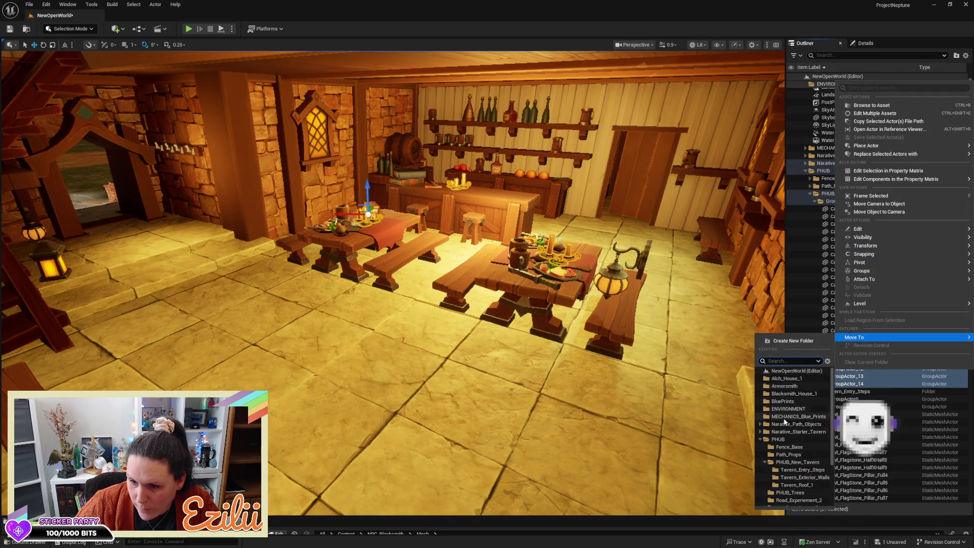
pyautogui.click(760, 432)
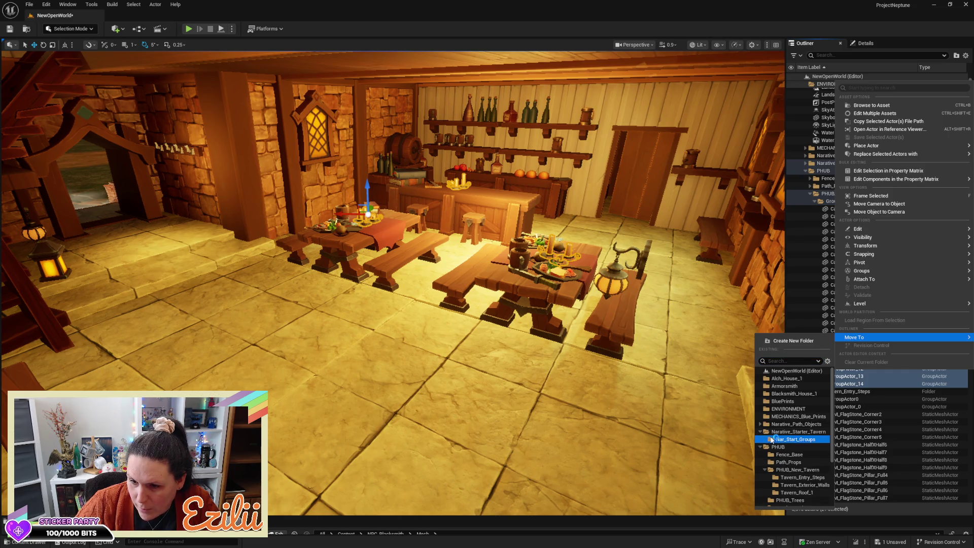
pyautogui.click(772, 440)
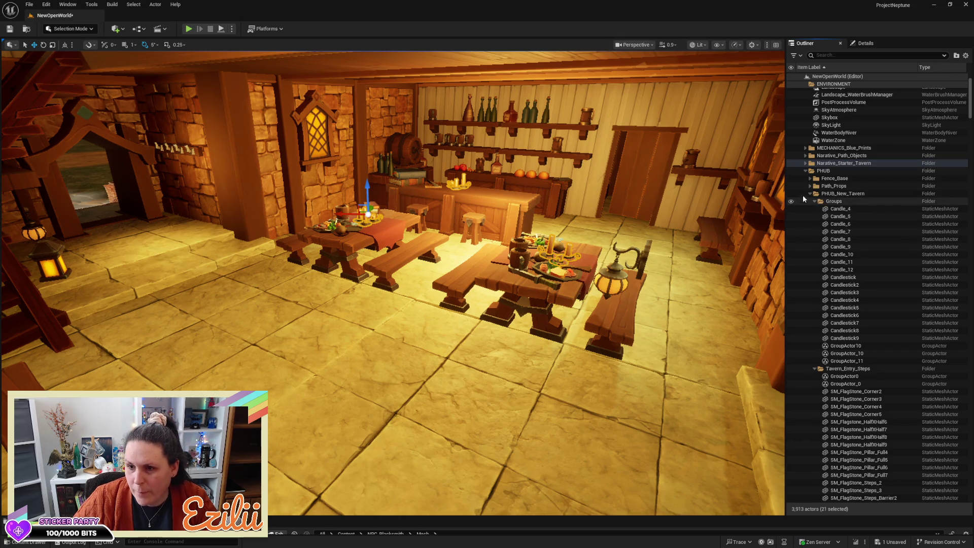
pyautogui.click(810, 193)
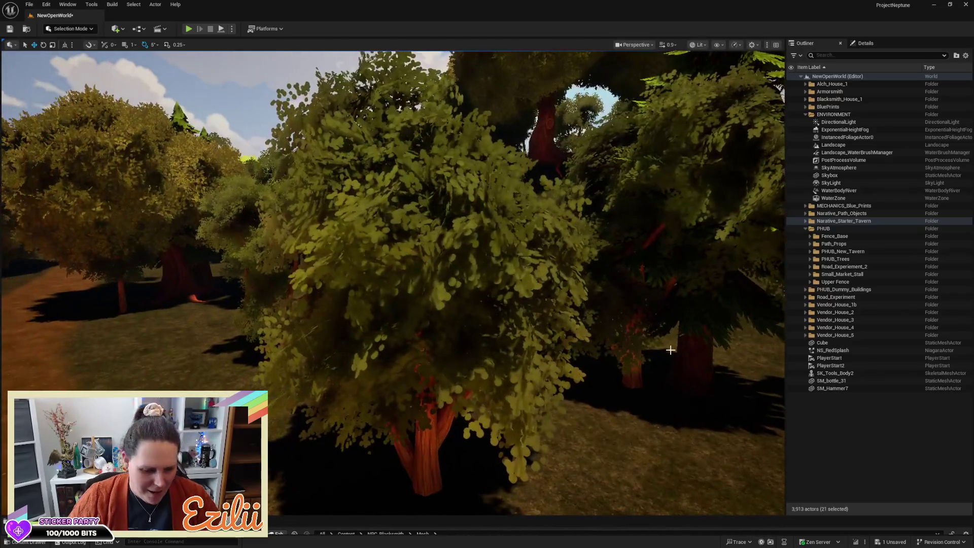
# - Save all changes and open the MainMenu level from the StylizedGame Maps folder
pyautogui.hotkey('ctrl', 's')
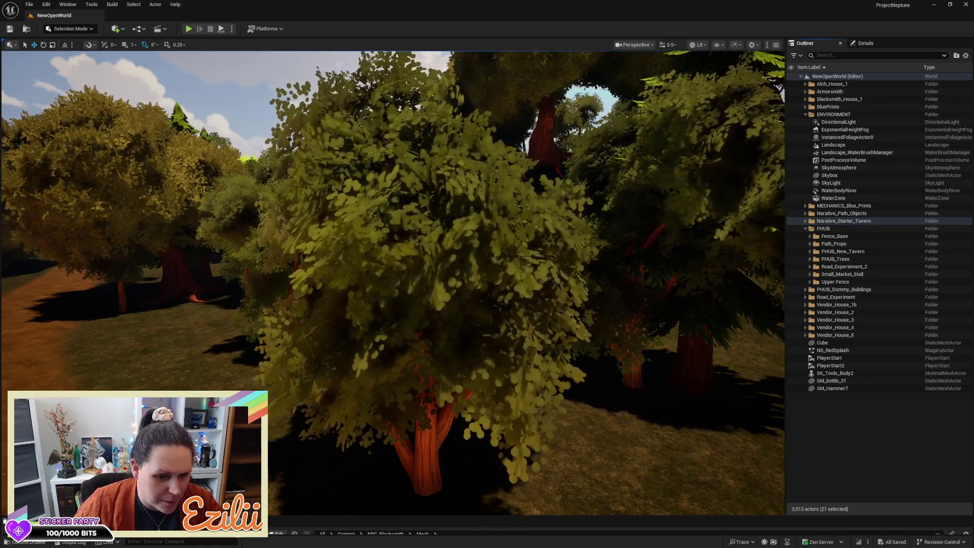
pyautogui.hotkey('ctrl', 'space')
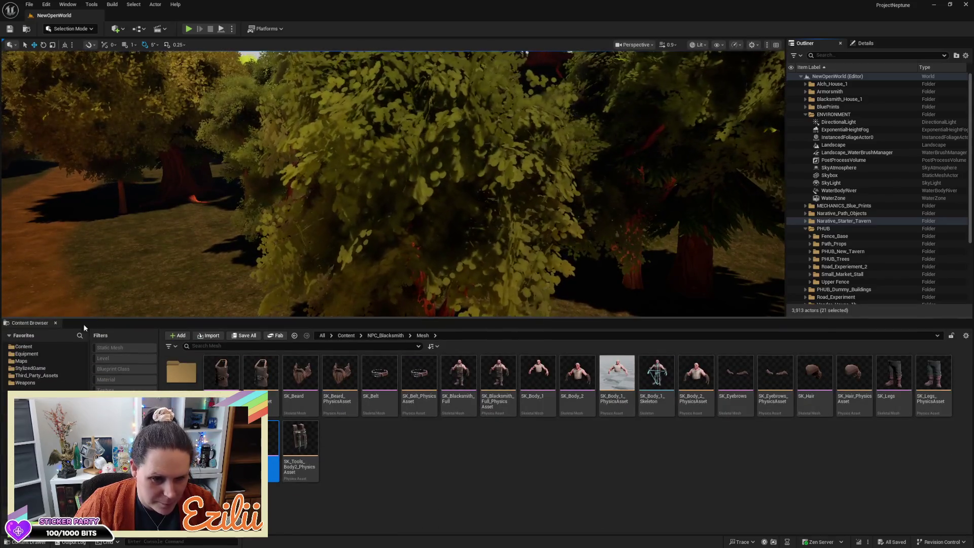
pyautogui.click(36, 360)
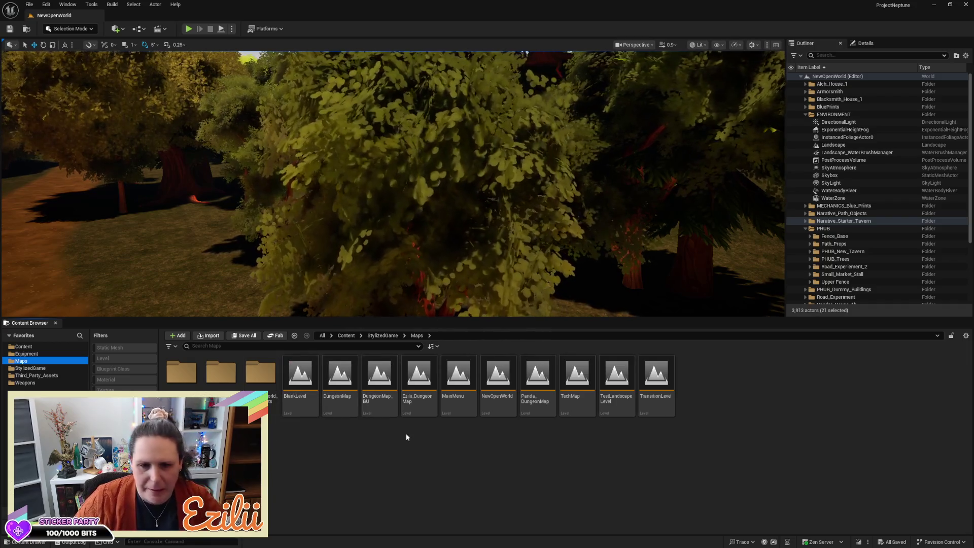
pyautogui.doubleClick(455, 392)
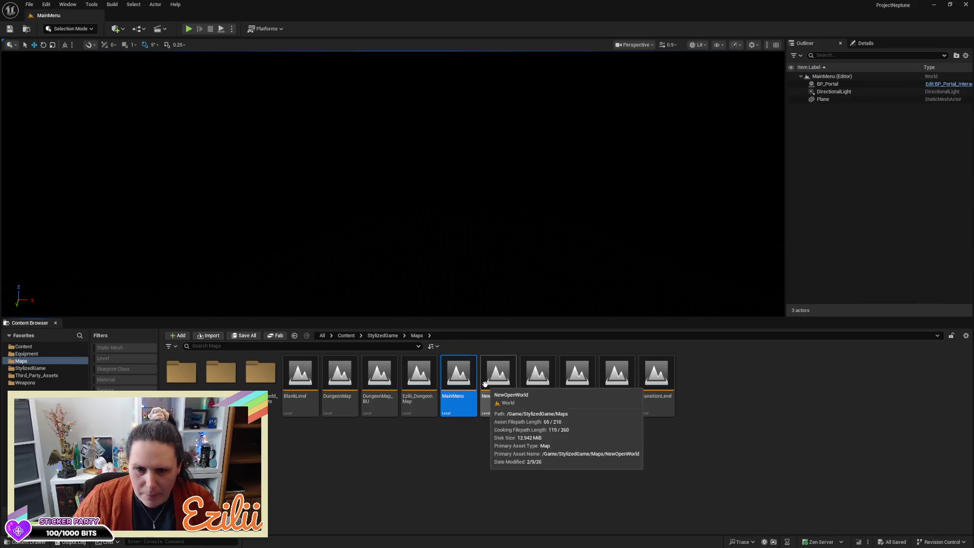
# - Play the MainMenu level in the editor and start a New Game
pyautogui.click(364, 214)
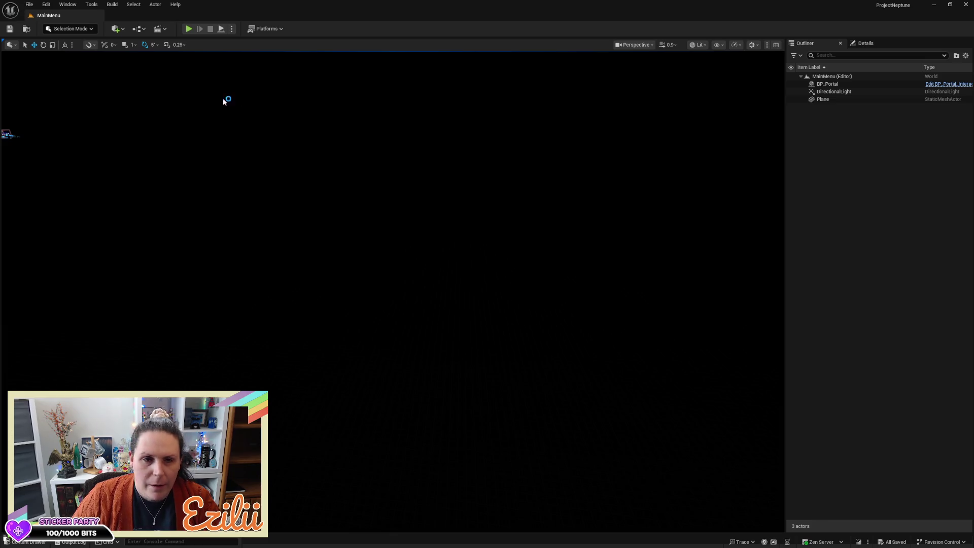
pyautogui.click(187, 30)
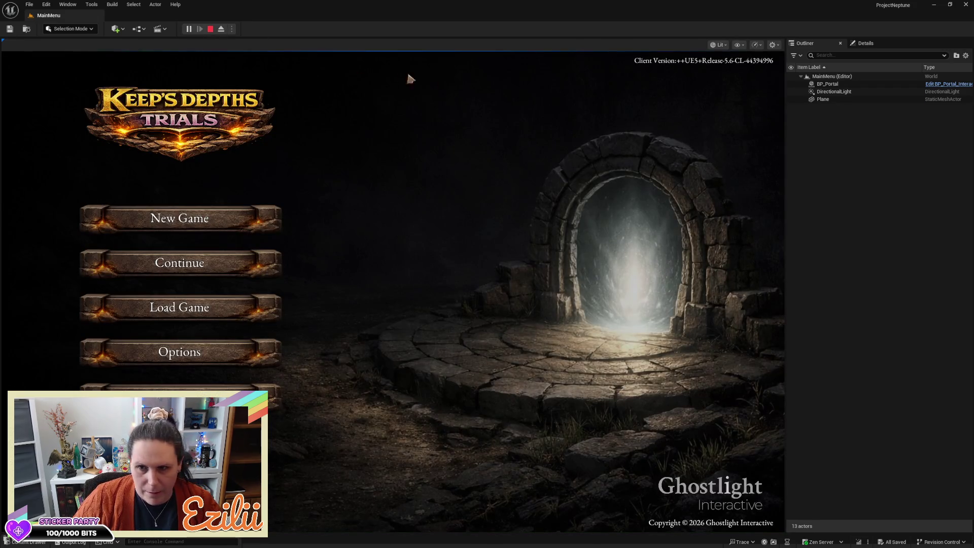
pyautogui.click(779, 47)
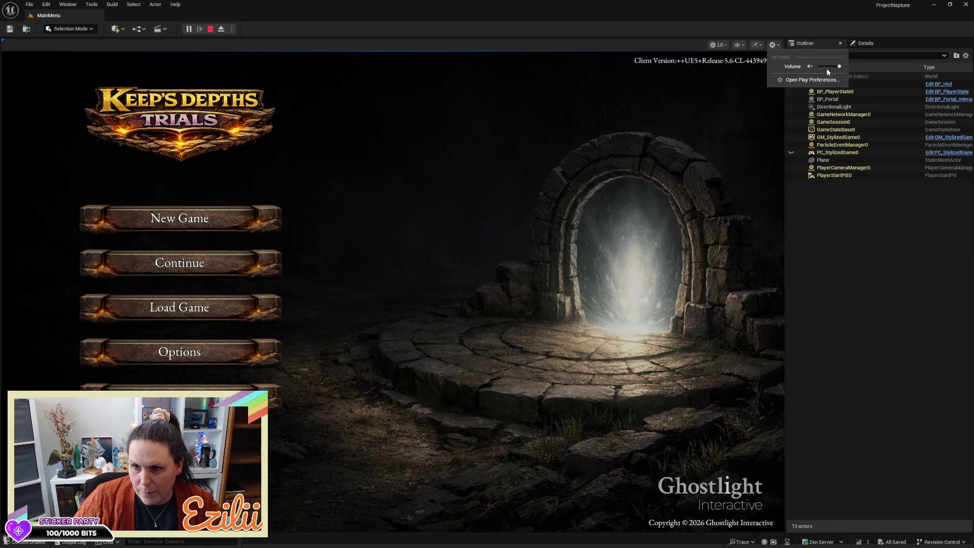
pyautogui.click(608, 36)
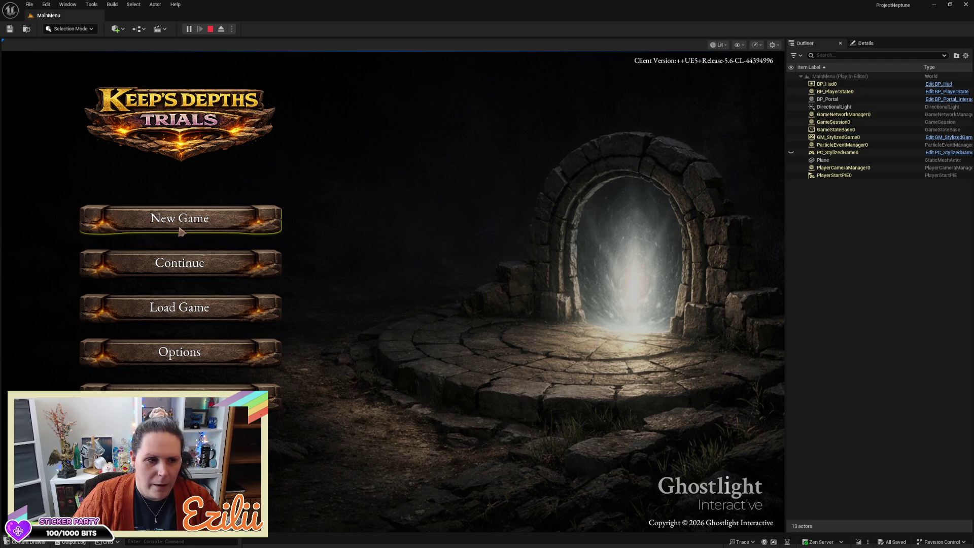
pyautogui.click(205, 219)
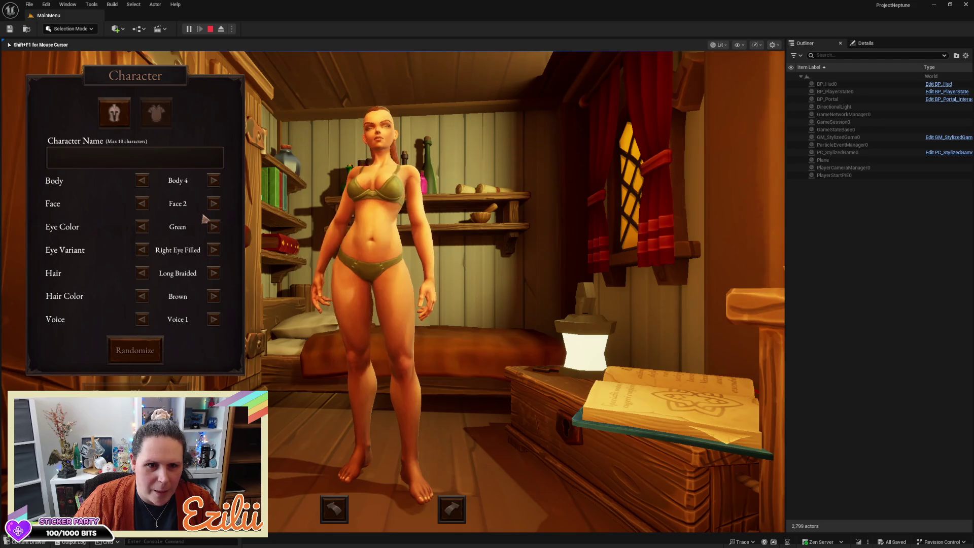
# - Cycle the character's body type to Body 4 and zoom in on the face
pyautogui.click(214, 181)
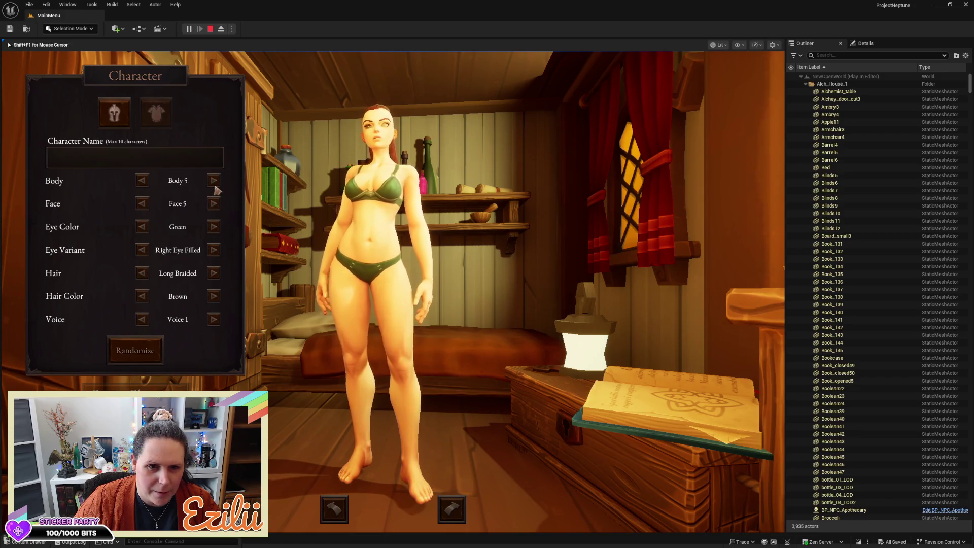
pyautogui.click(214, 181)
pyautogui.click(215, 181)
pyautogui.click(215, 180)
pyautogui.click(216, 178)
pyautogui.click(215, 179)
pyautogui.click(216, 180)
pyautogui.click(215, 179)
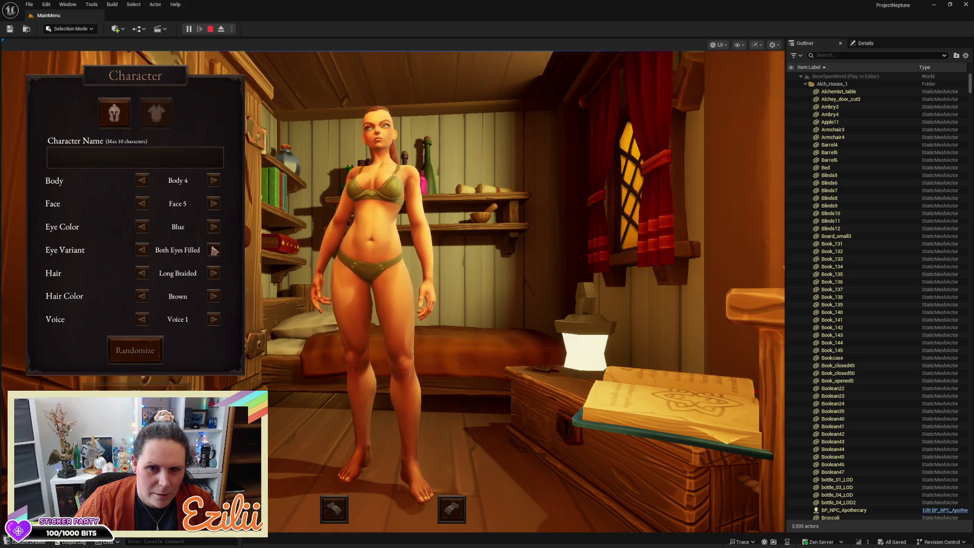
pyautogui.click(122, 114)
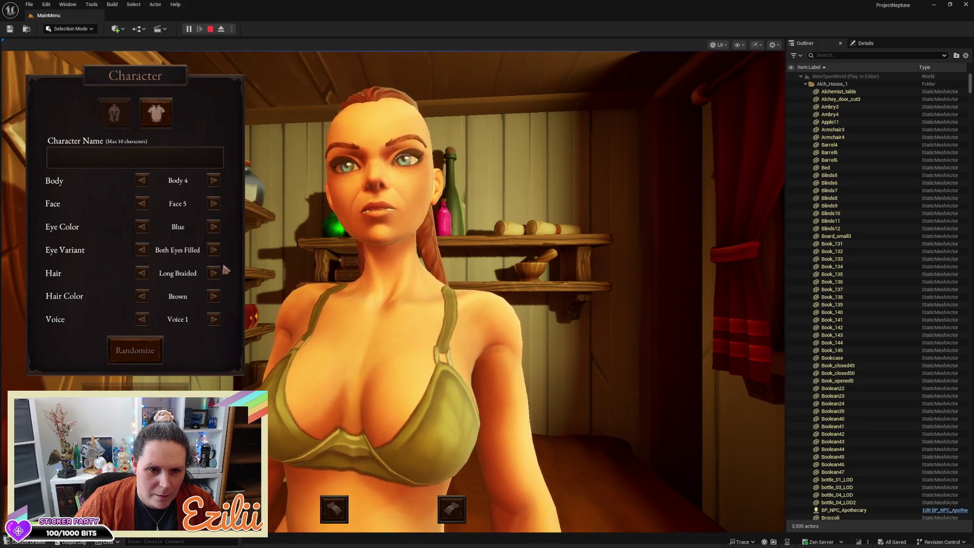
# - Set the character's hairstyle to Lowcut and rotate the character to inspect it
pyautogui.click(215, 273)
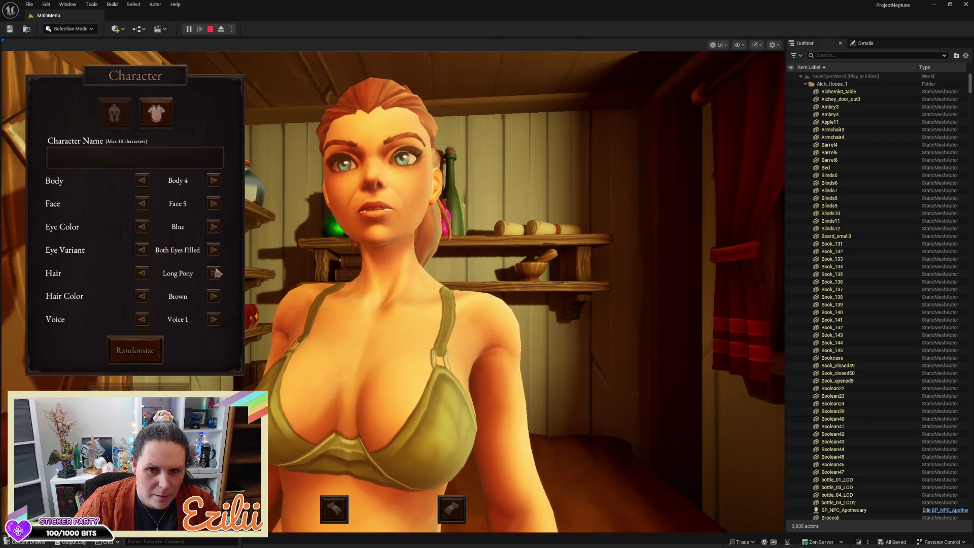
pyautogui.click(215, 273)
pyautogui.click(215, 273)
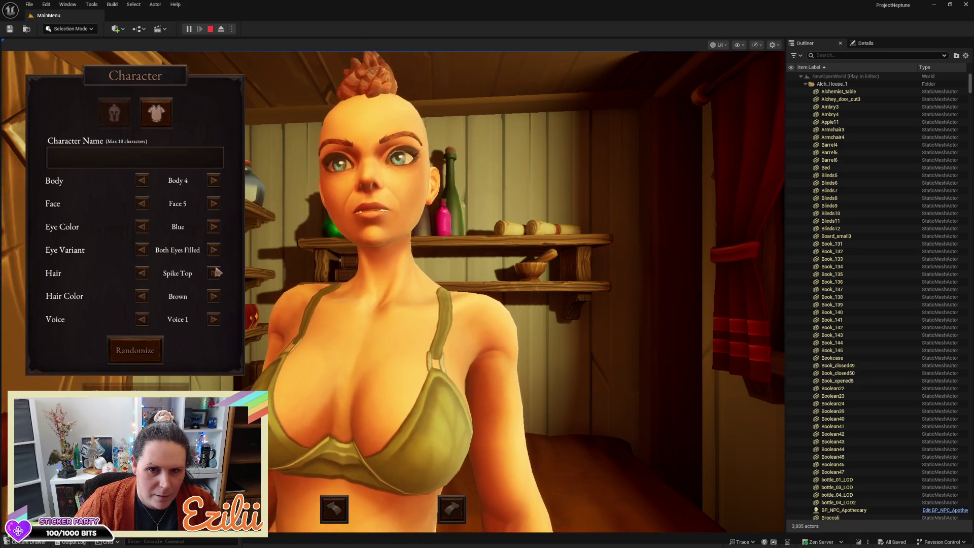
pyautogui.click(214, 273)
pyautogui.click(214, 273)
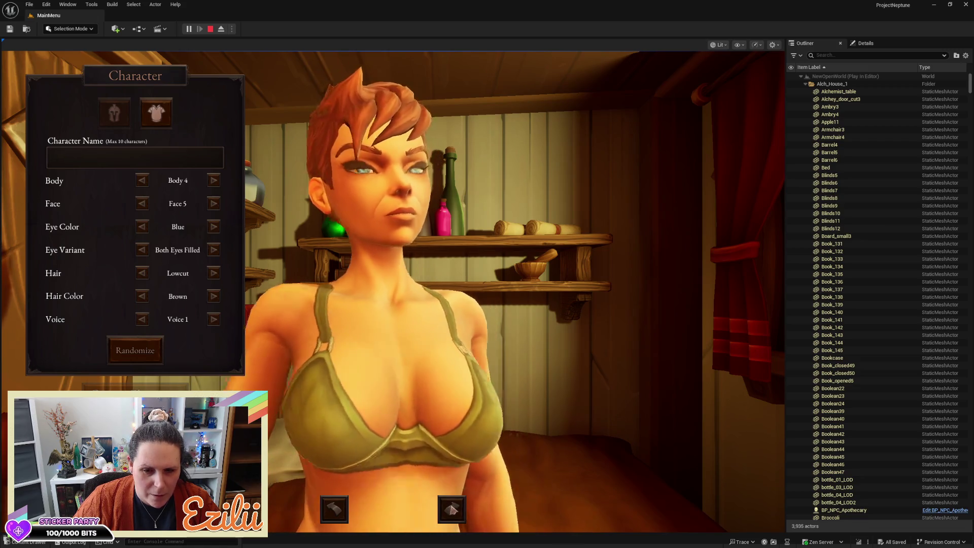
pyautogui.click(450, 509)
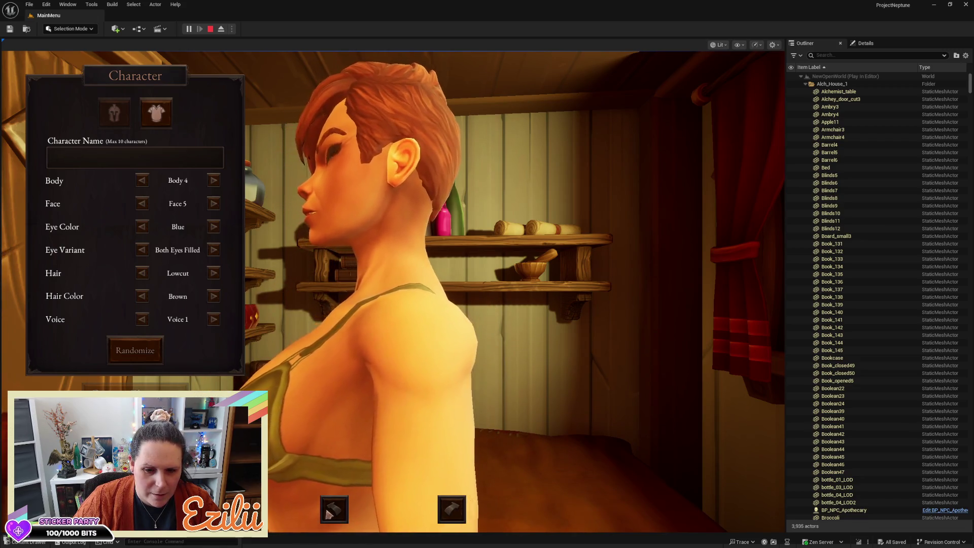
pyautogui.click(329, 509)
pyautogui.click(328, 510)
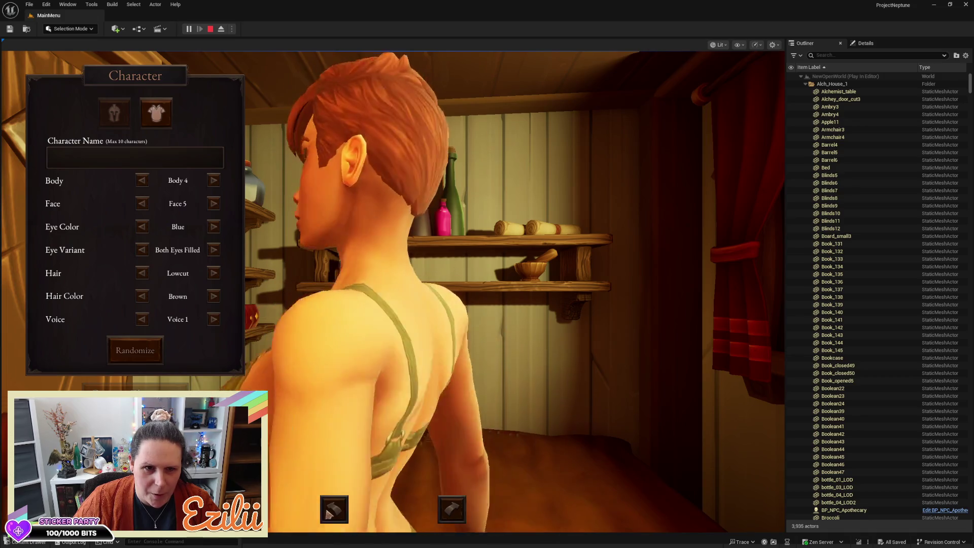
# - Stop the play session and open the TechMap level from the Maps folder
pyautogui.press('Escape')
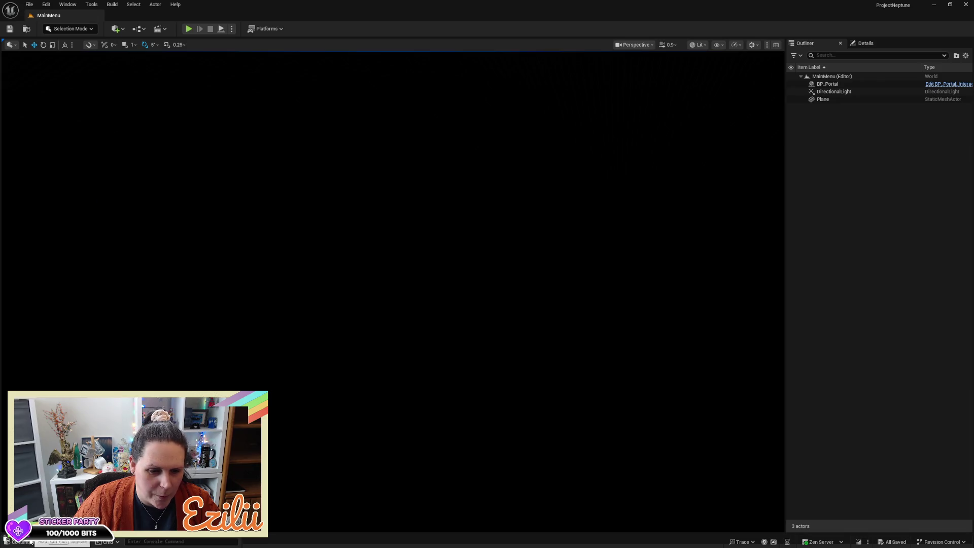
pyautogui.hotkey('ctrl', 'space')
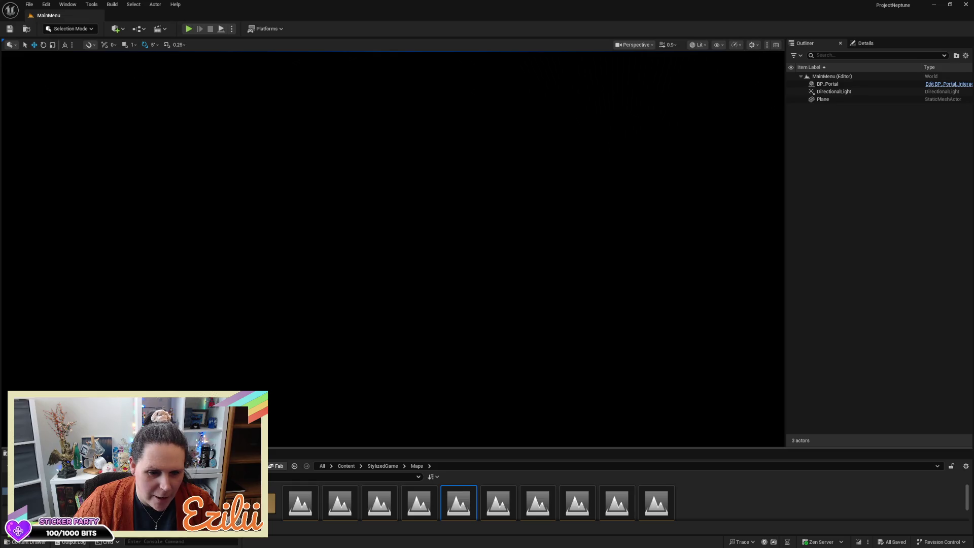
pyautogui.moveTo(572, 448); pyautogui.dragTo(571, 379)
pyautogui.doubleClick(572, 432)
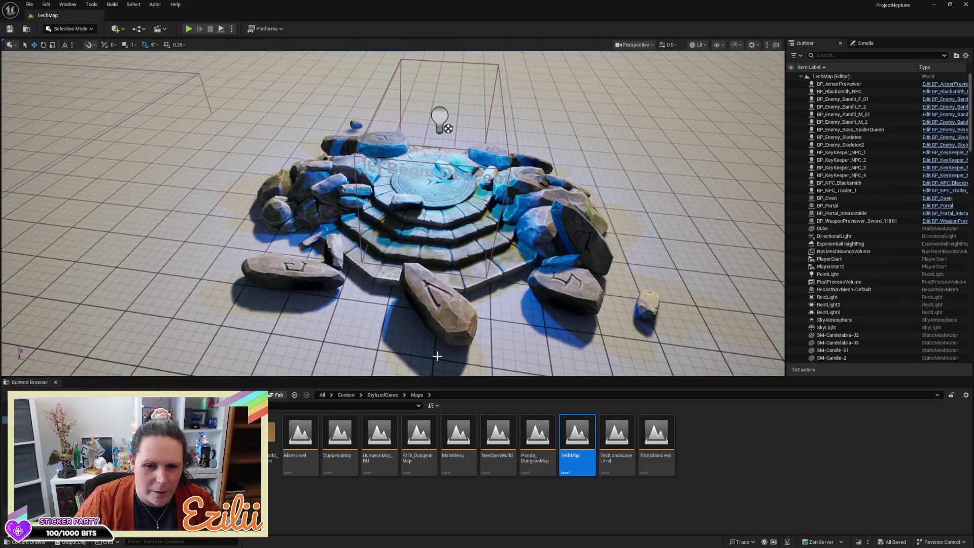
# - Widen the view of the TechMap house and launch a Play In Editor test with Alt+P
pyautogui.moveTo(419, 378); pyautogui.dragTo(419, 465)
pyautogui.moveTo(419, 356)
pyautogui.mouseDown()
pyautogui.moveTo(386, 335)
pyautogui.moveTo(401, 324)
pyautogui.moveTo(315, 302)
pyautogui.moveTo(310, 268)
pyautogui.moveTo(328, 252)
pyautogui.moveTo(355, 294)
pyautogui.moveTo(350, 276)
pyautogui.mouseUp()
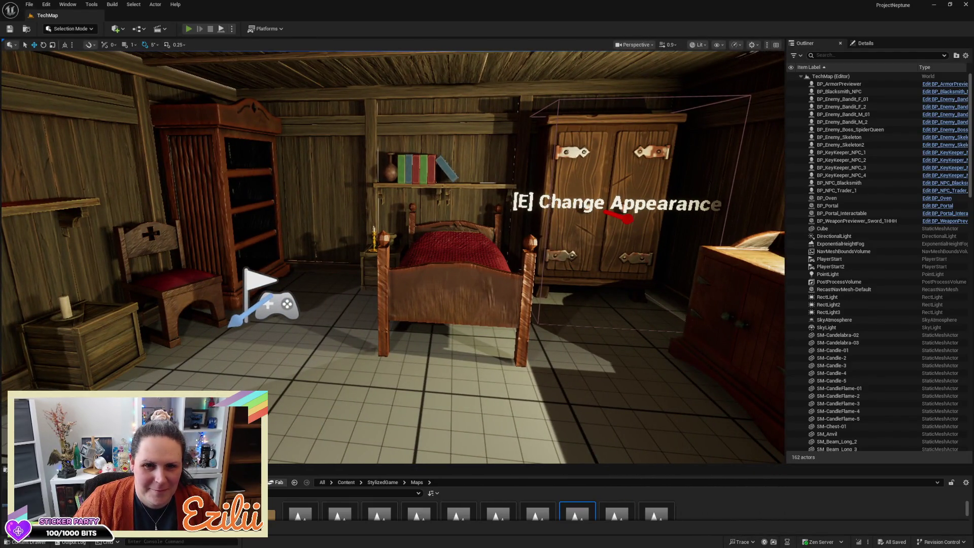
pyautogui.hotkey('alt', 'p')
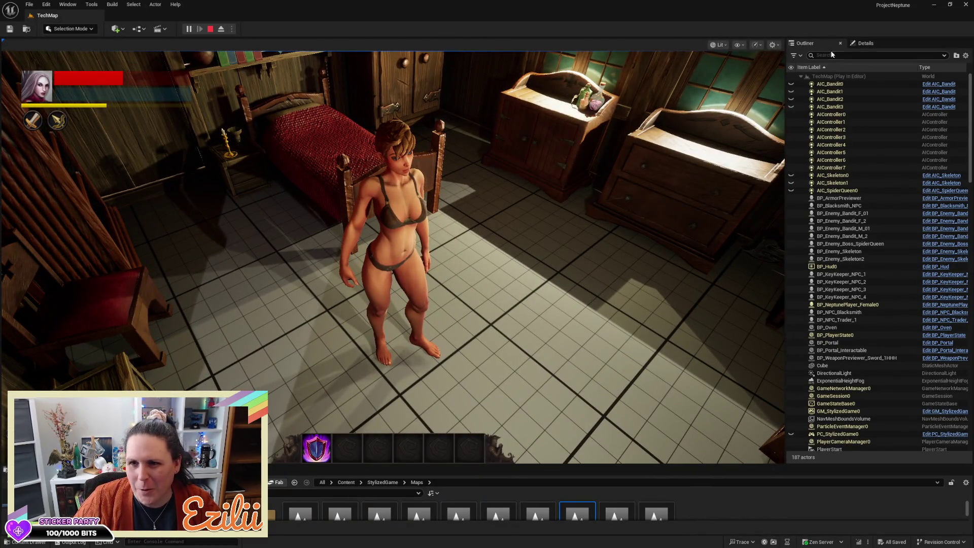
# - Play test at half volume, preview the wardrobe's Battle Mage - Green outfit, then stop
pyautogui.click(773, 44)
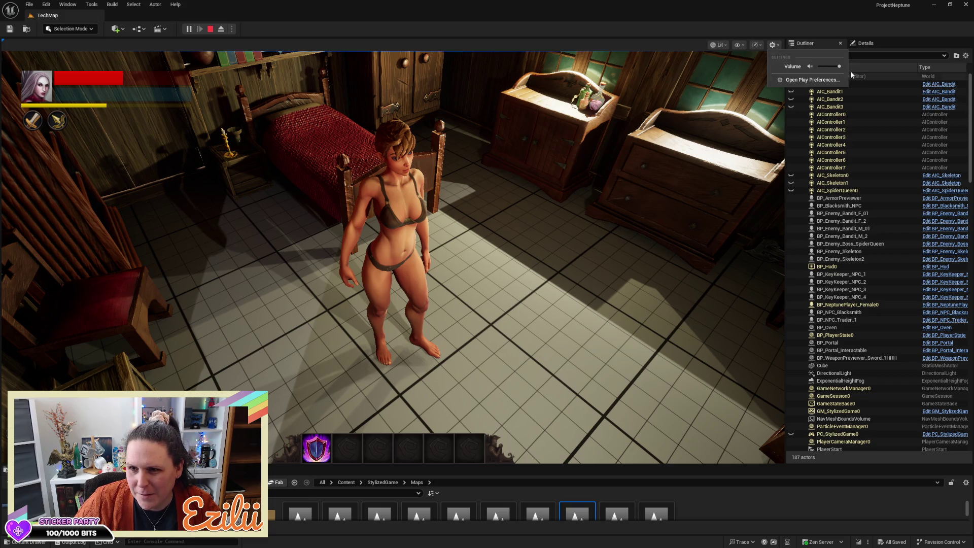
pyautogui.moveTo(840, 66); pyautogui.dragTo(830, 66)
pyautogui.click(632, 236)
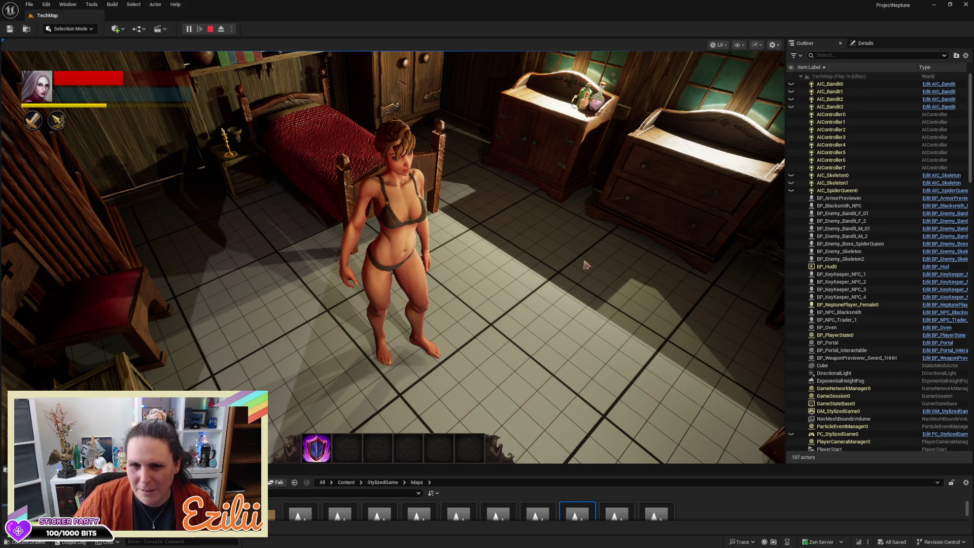
pyautogui.press('w')
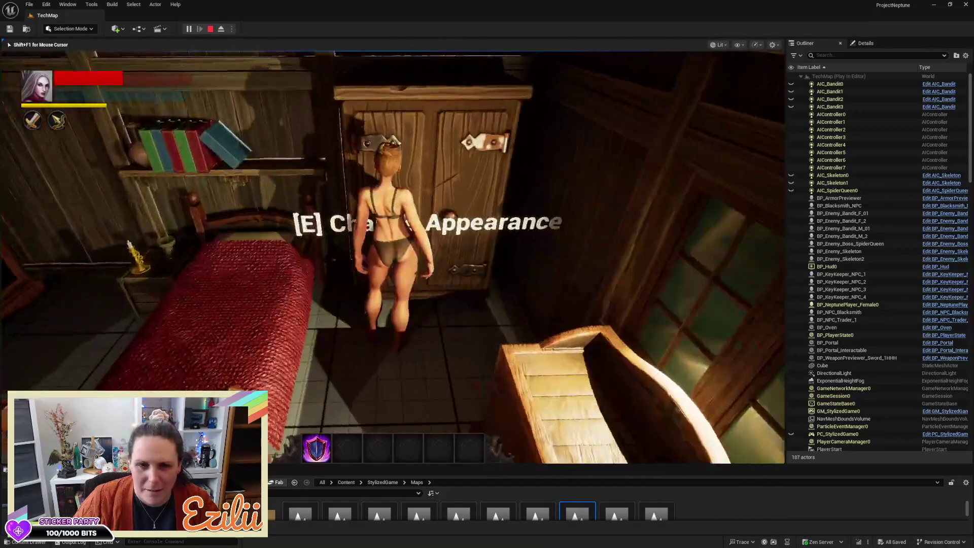
pyautogui.press('e')
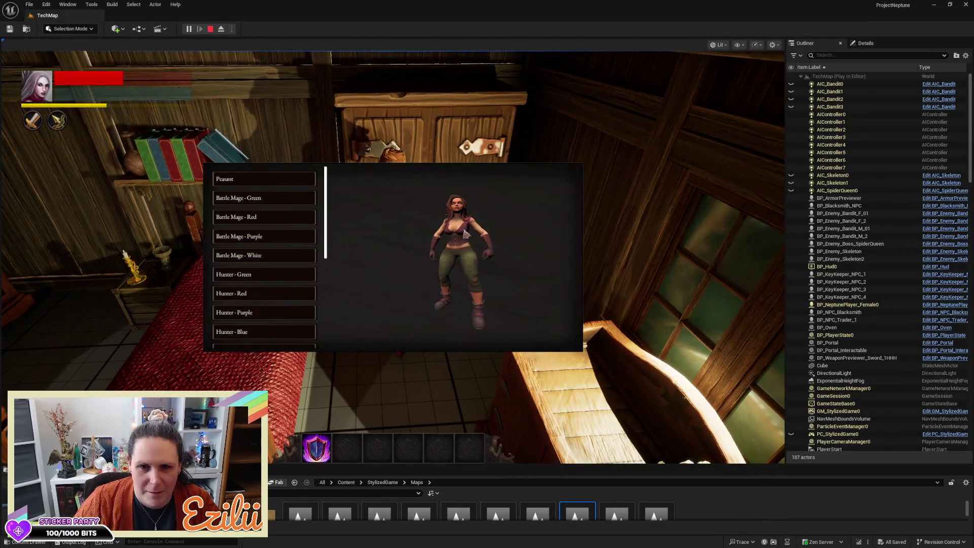
pyautogui.click(281, 197)
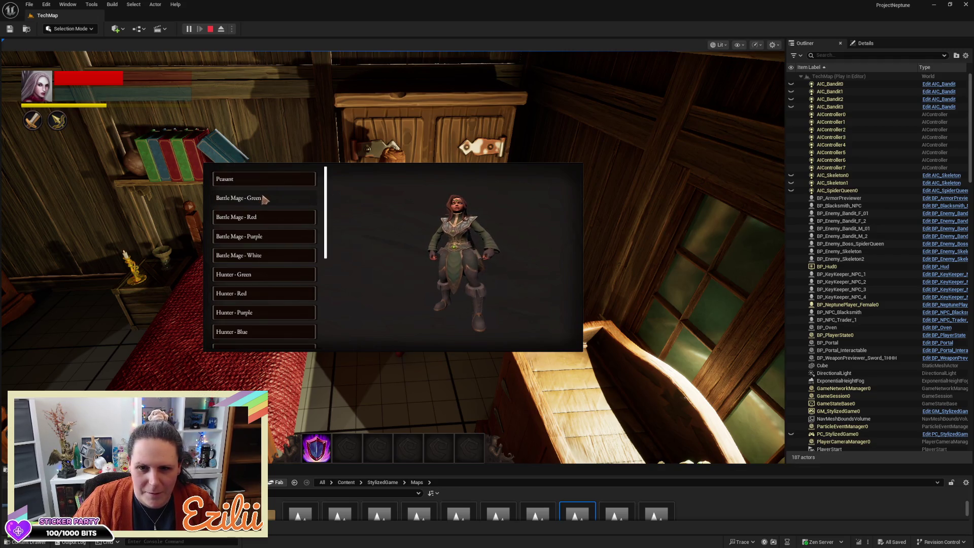
pyautogui.press('Escape')
# - Replay at half volume and preview the Hunter - Green and Hunter - Blue outfits
pyautogui.moveTo(422, 267)
pyautogui.mouseDown()
pyautogui.moveTo(385, 284)
pyautogui.moveTo(406, 284)
pyautogui.mouseUp()
pyautogui.click(193, 29)
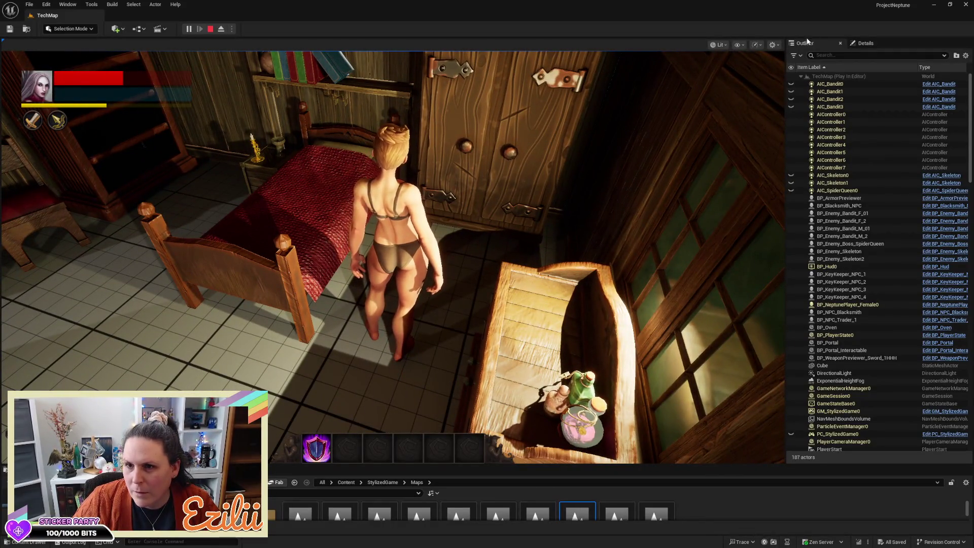
pyautogui.click(781, 48)
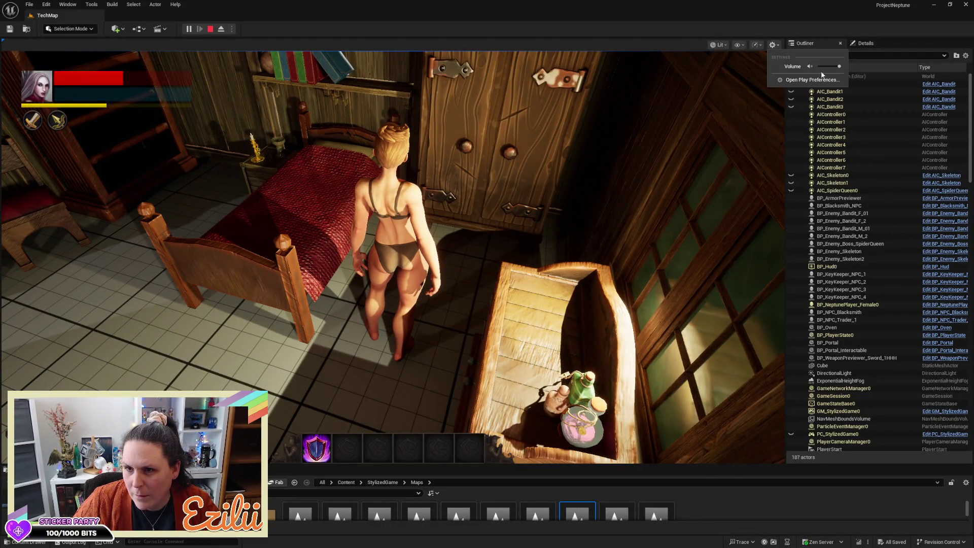
pyautogui.moveTo(839, 66); pyautogui.dragTo(828, 66)
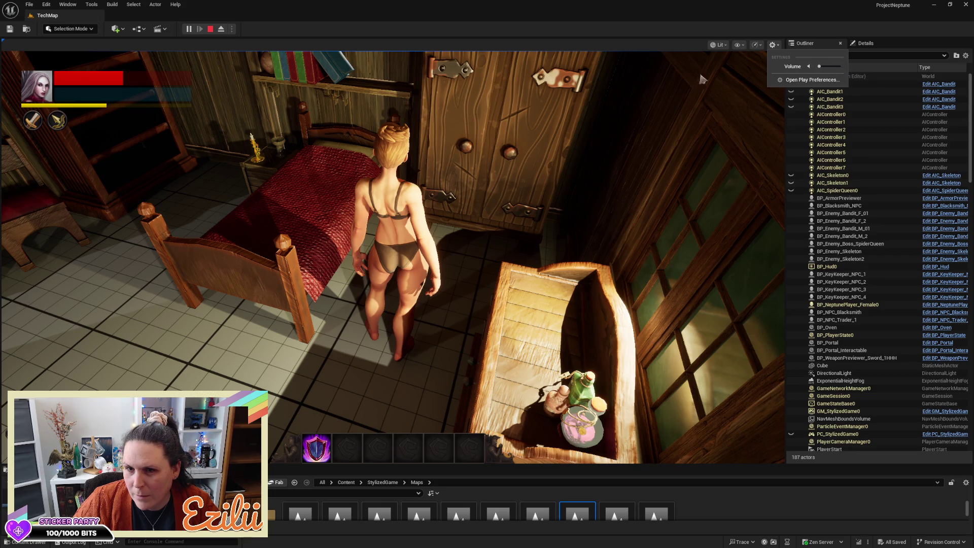
pyautogui.click(731, 77)
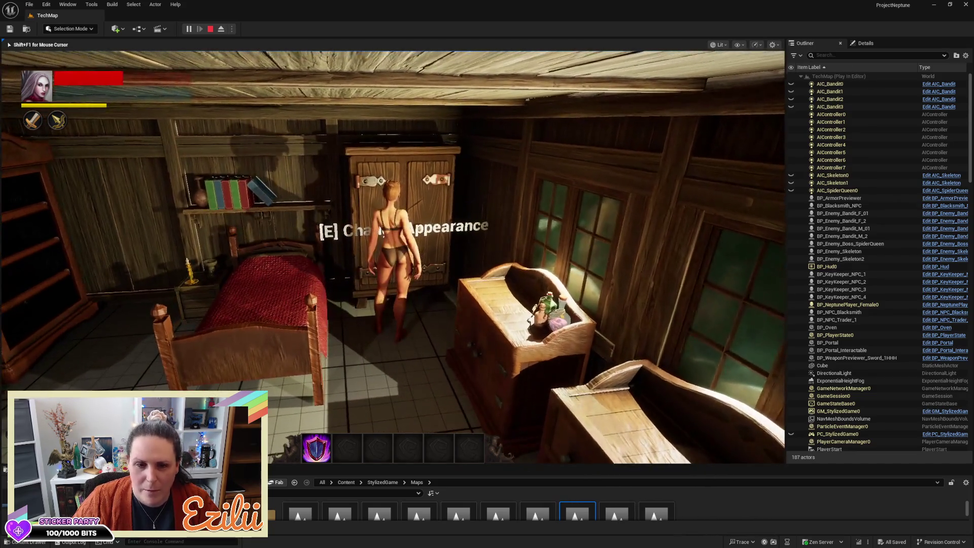
pyautogui.press('e')
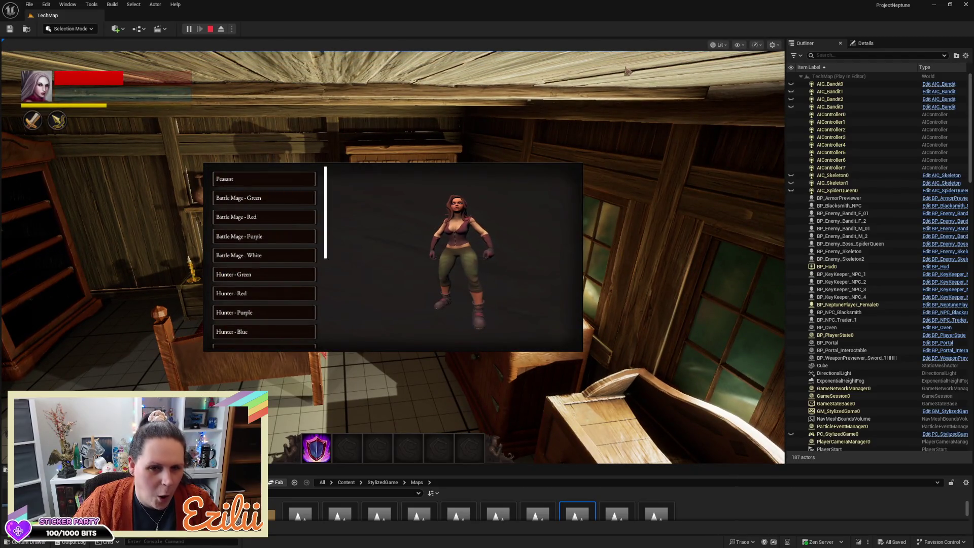
pyautogui.click(262, 274)
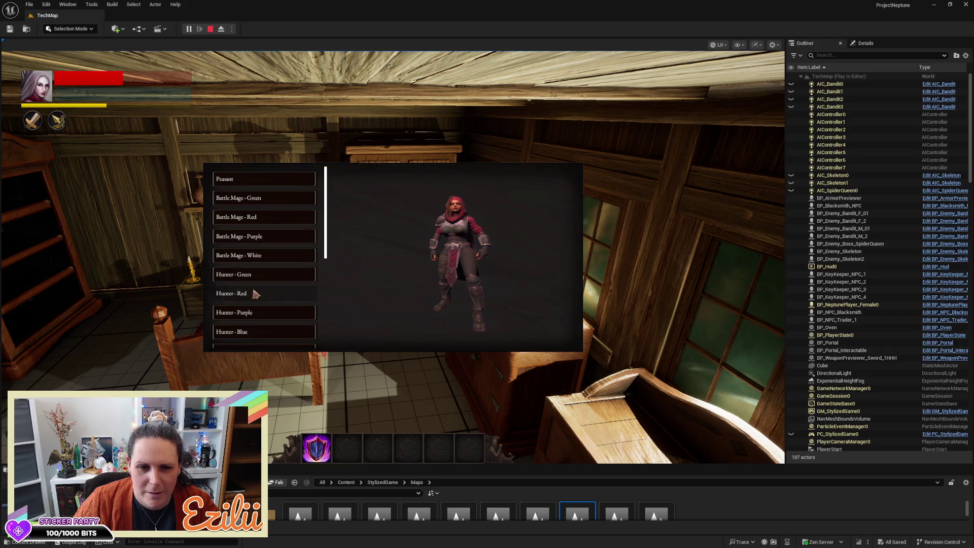
pyautogui.click(257, 331)
# - Preview the Crusader - Red outfit, then stop the play test and return to TechMap
pyautogui.scroll(-2, 256, 326)
pyautogui.scroll(-3, 256, 326)
pyautogui.click(263, 316)
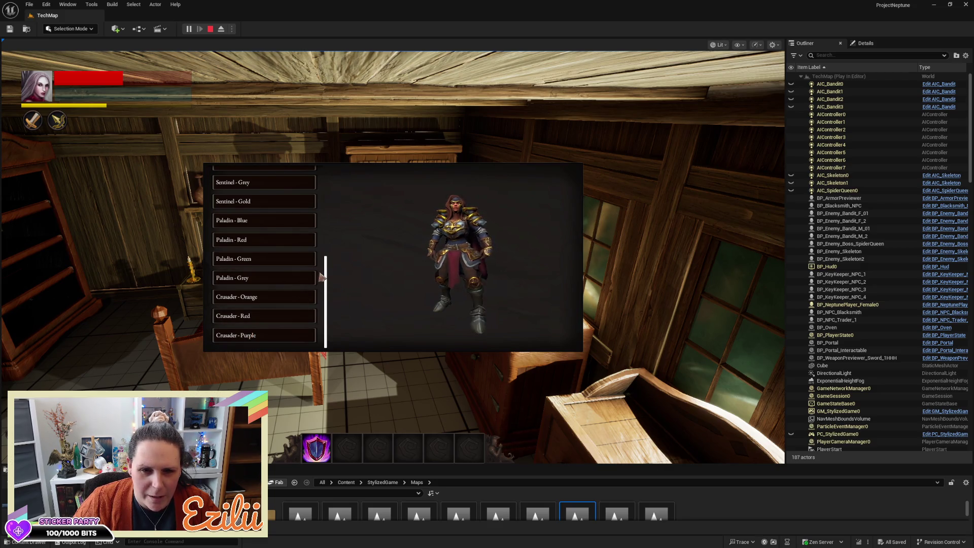
pyautogui.moveTo(324, 276)
pyautogui.mouseDown()
pyautogui.moveTo(330, 178)
pyautogui.moveTo(339, 319)
pyautogui.moveTo(350, 148)
pyautogui.moveTo(340, 332)
pyautogui.mouseUp()
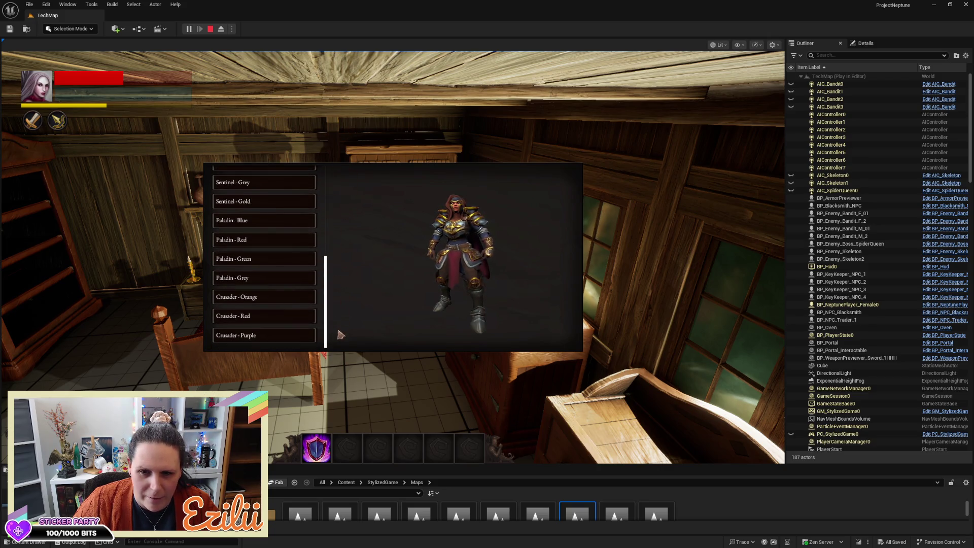
pyautogui.moveTo(352, 288); pyautogui.dragTo(359, 230)
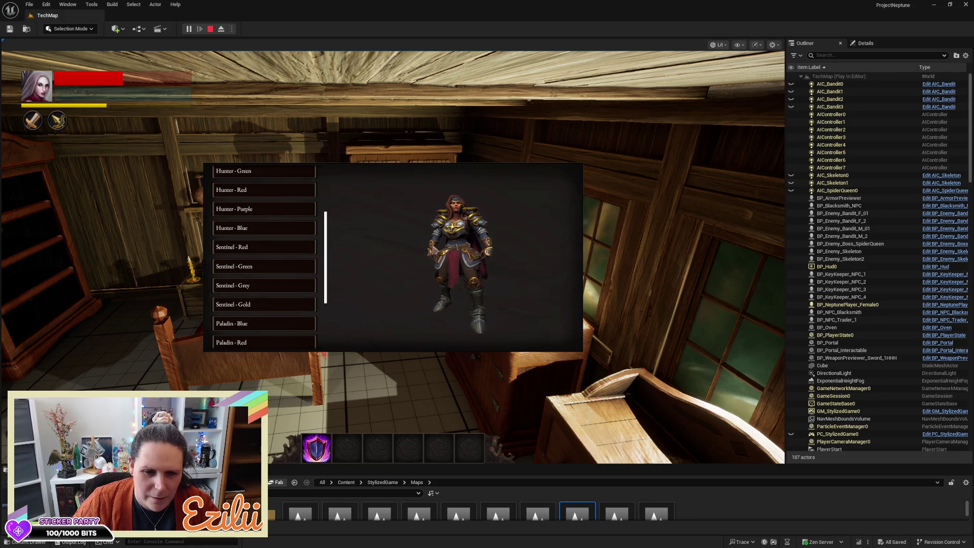
pyautogui.press('Escape')
pyautogui.scroll(-10, 393, 254)
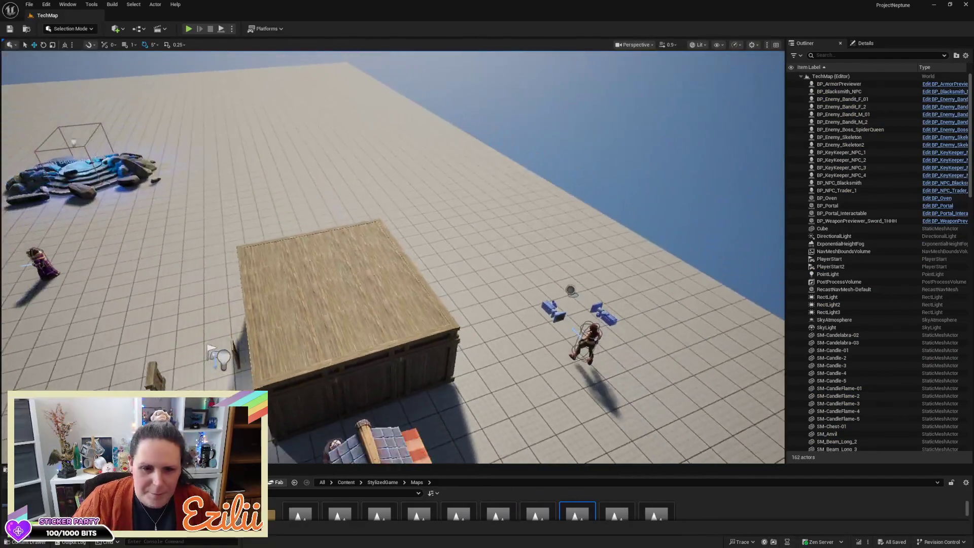
# - Load the MainMenu level from the Maps folder and start a new game in play mode
pyautogui.click(418, 462)
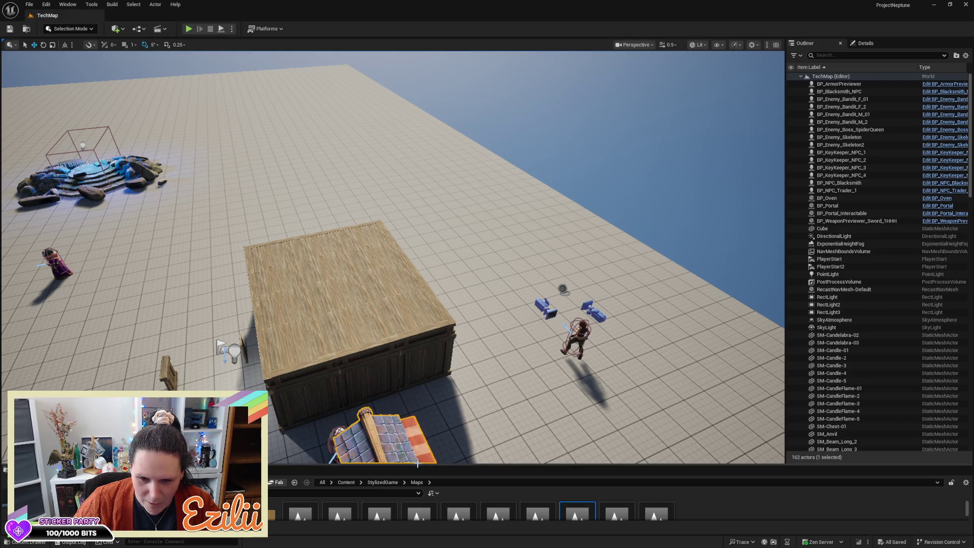
pyautogui.moveTo(417, 464); pyautogui.dragTo(417, 323)
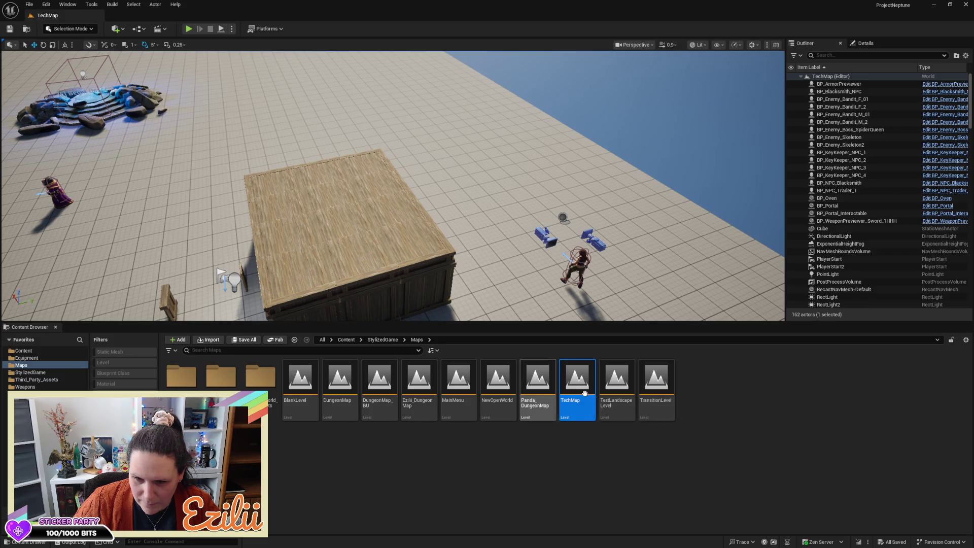
pyautogui.doubleClick(455, 396)
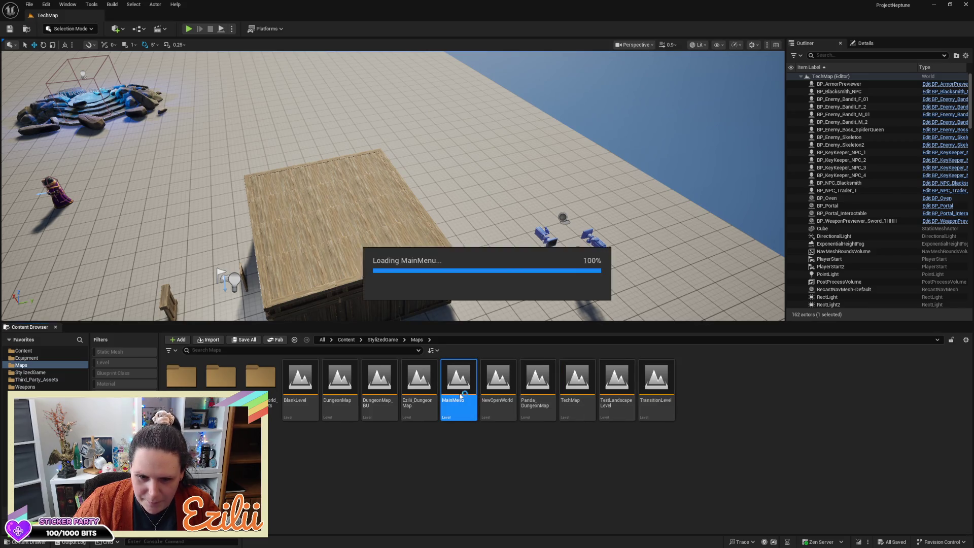
pyautogui.moveTo(496, 322)
pyautogui.mouseDown()
pyautogui.moveTo(500, 423)
pyautogui.moveTo(487, 480)
pyautogui.mouseUp()
pyautogui.click(193, 29)
pyautogui.click(163, 198)
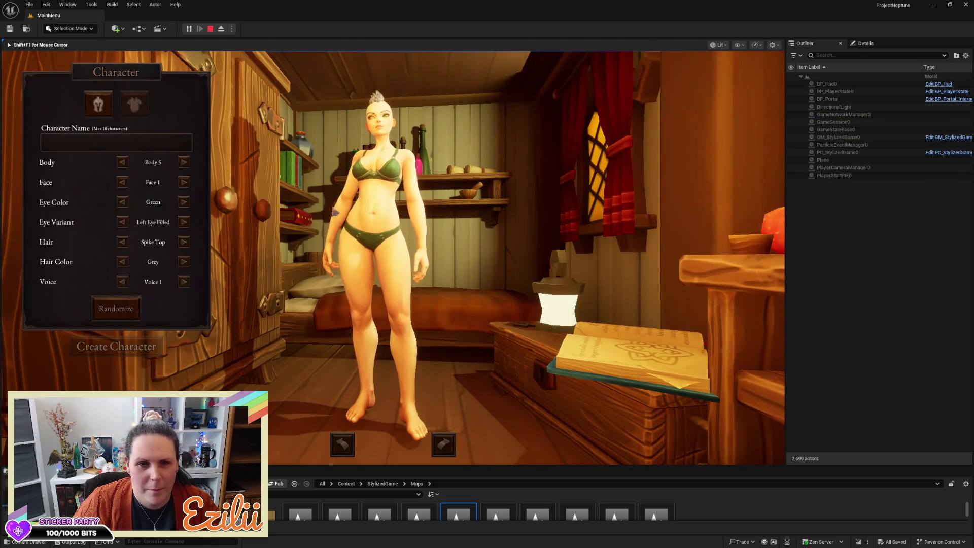
# - Enter the character's name, focus on the head and set eyes to Both Eyes Filled
pyautogui.click(772, 45)
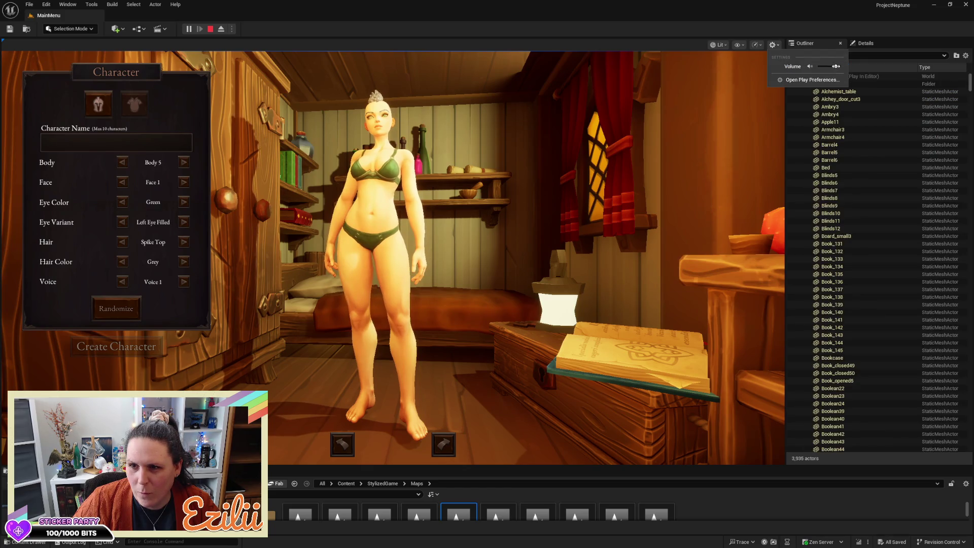
pyautogui.click(626, 35)
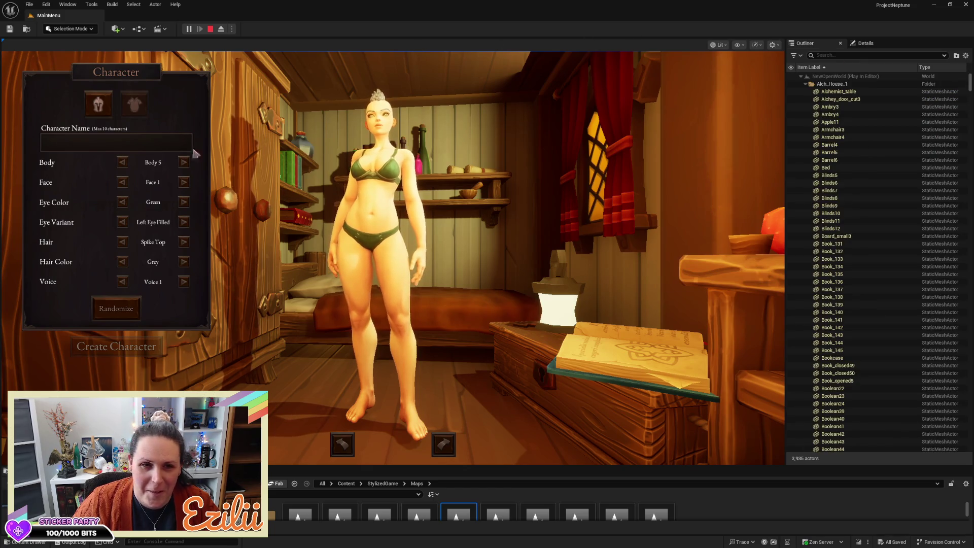
pyautogui.click(82, 145)
pyautogui.write('Dae')
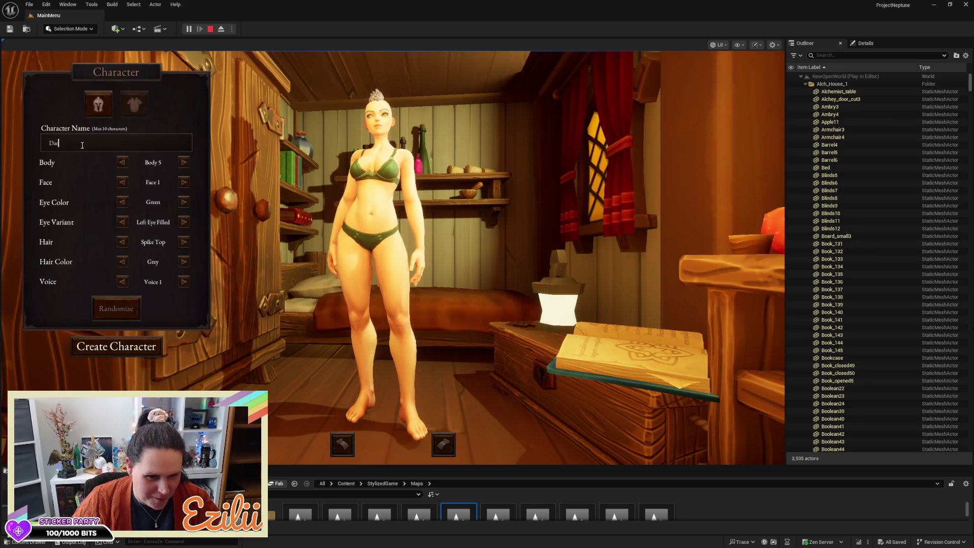
pyautogui.click(101, 106)
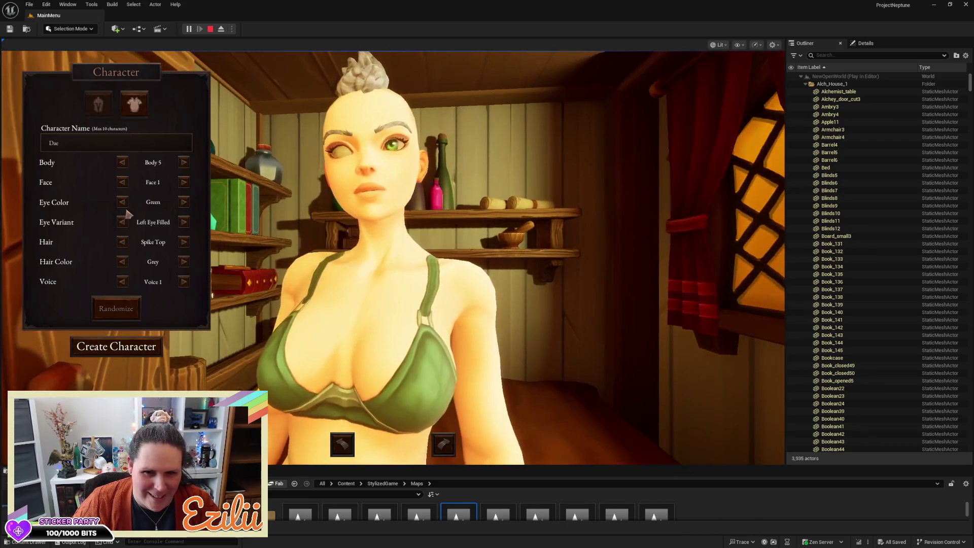
pyautogui.click(183, 224)
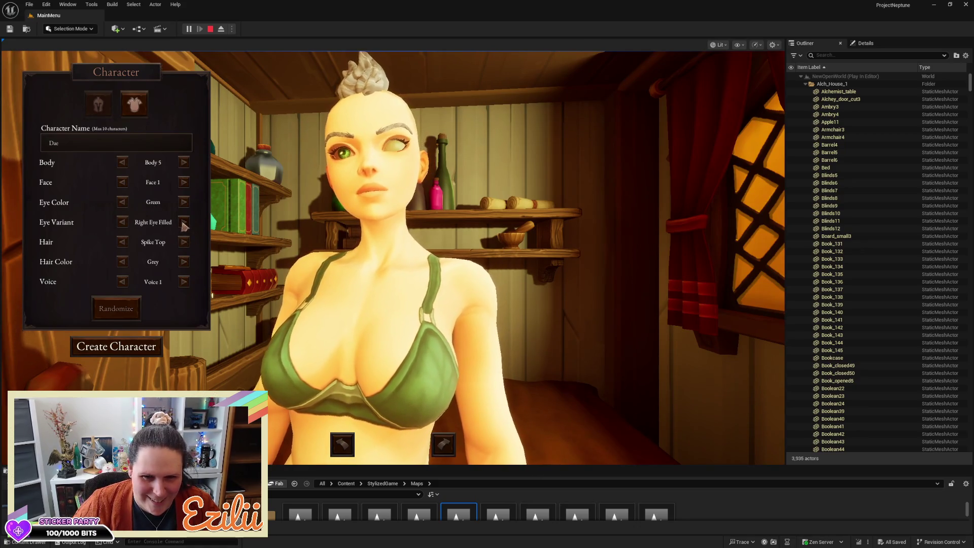
pyautogui.click(184, 223)
pyautogui.click(184, 224)
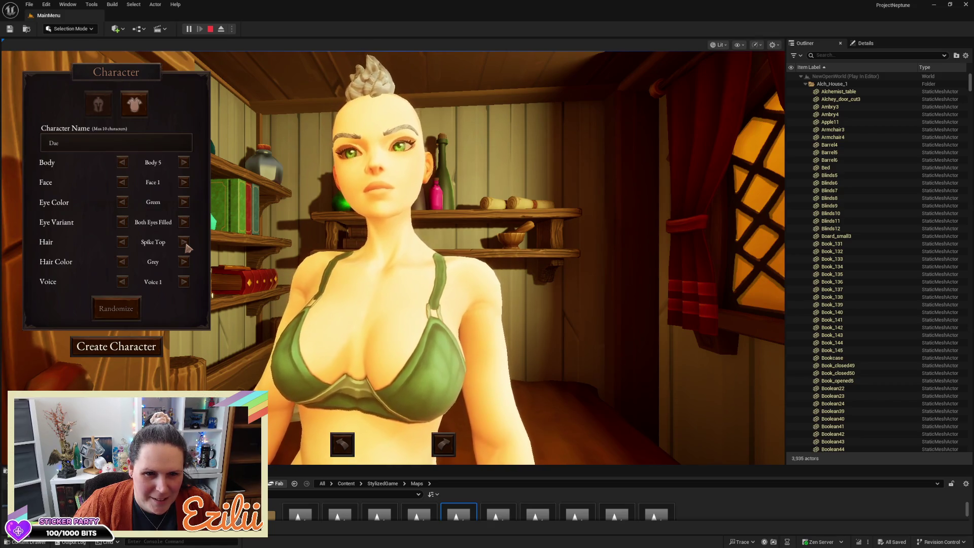
# - Cycle the character's hairstyle through the options to Long Pony
pyautogui.click(185, 245)
pyautogui.click(185, 246)
pyautogui.click(186, 245)
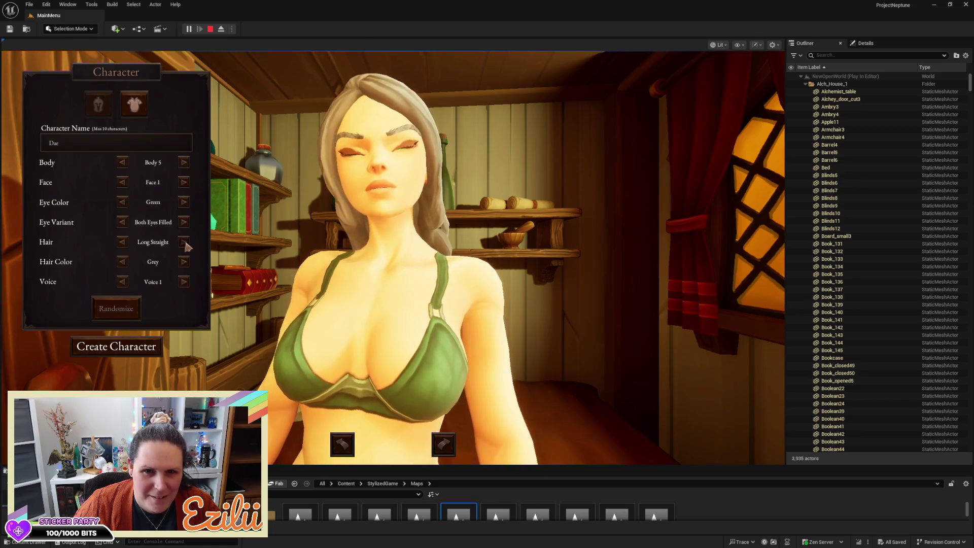
pyautogui.click(186, 245)
pyautogui.click(185, 246)
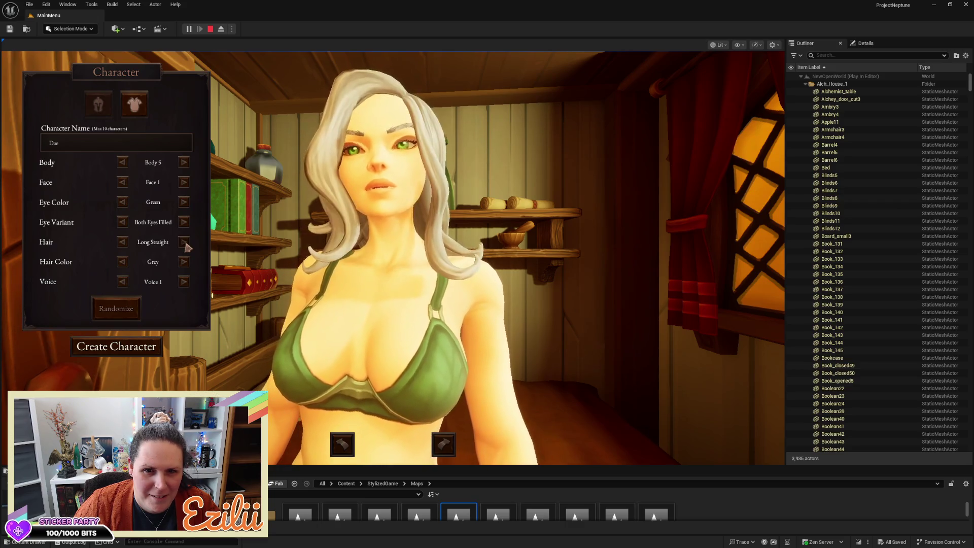
pyautogui.click(186, 245)
pyautogui.click(186, 245)
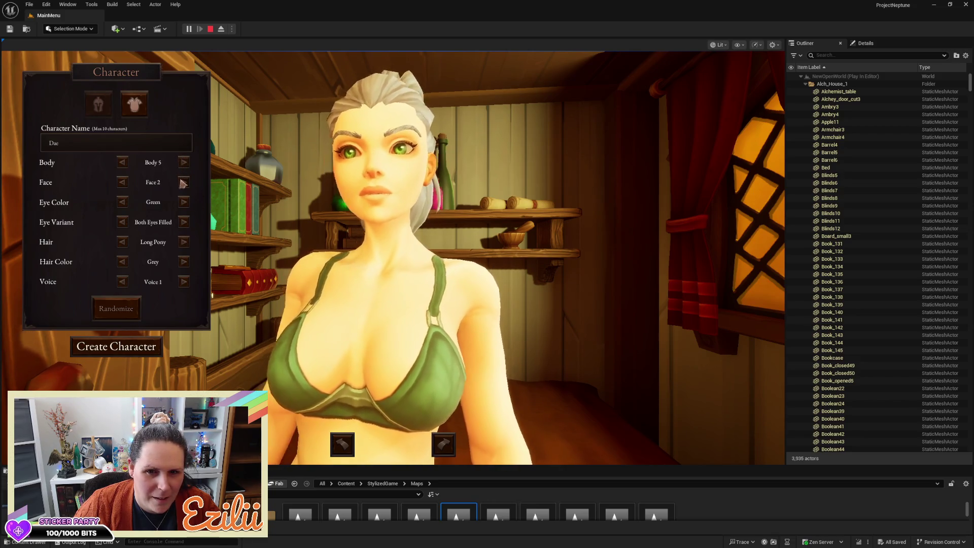
# - Set the hair colour to Black and create the character to start playing
pyautogui.click(184, 262)
pyautogui.click(184, 262)
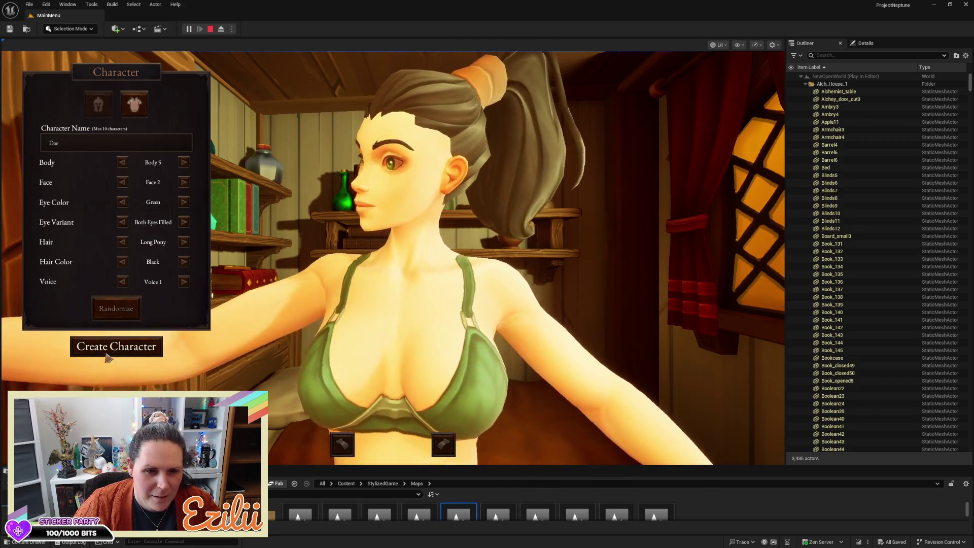
pyautogui.click(116, 348)
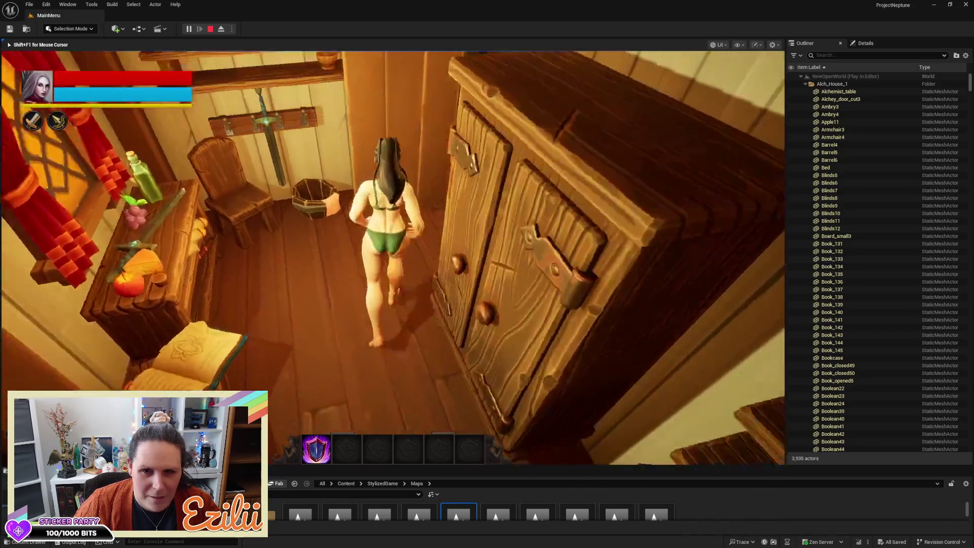
# - Run from the bedroom along the balcony, down the stairs and out into the forest
pyautogui.press('w')
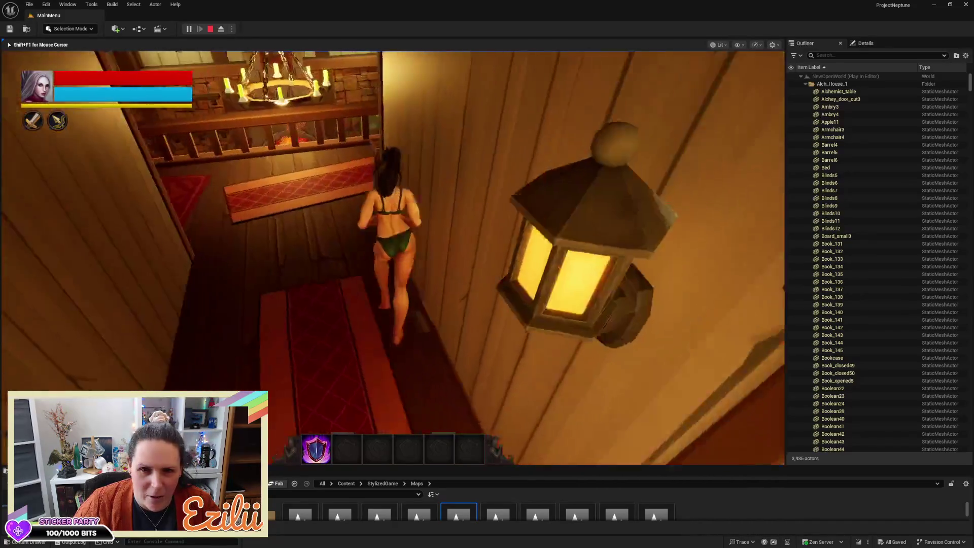
pyautogui.press('w')
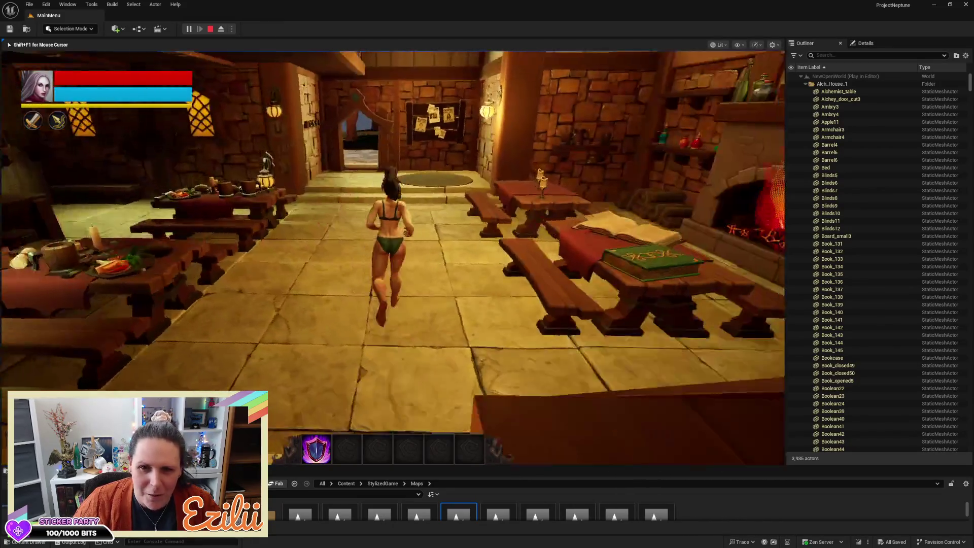
pyautogui.press('w')
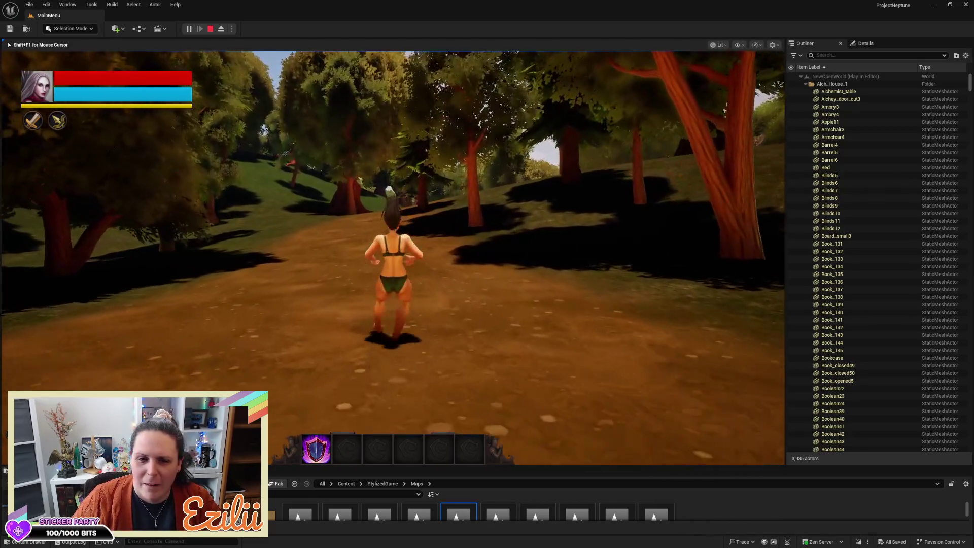
# - Run and jump through the forest past the stone ruins, along the wall to the gate
pyautogui.press('a')
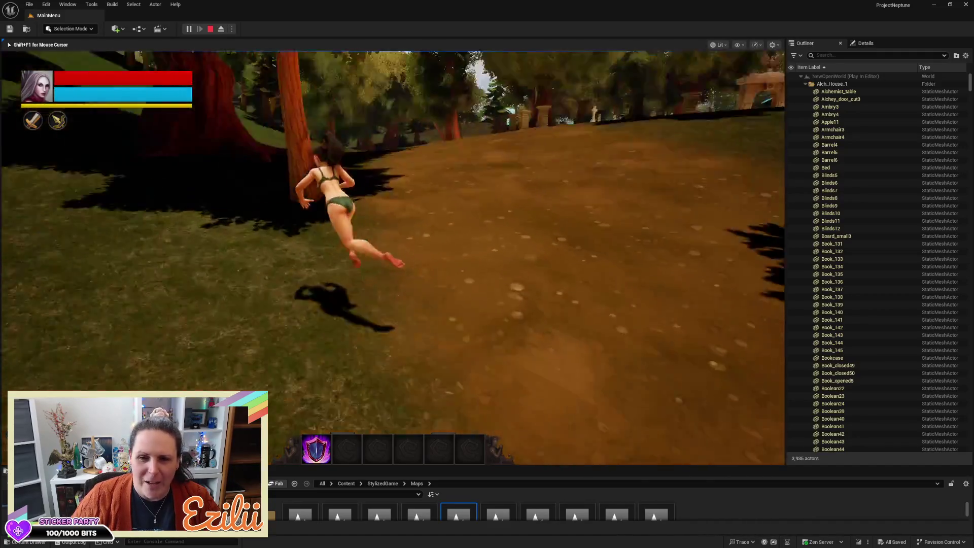
pyautogui.press('space')
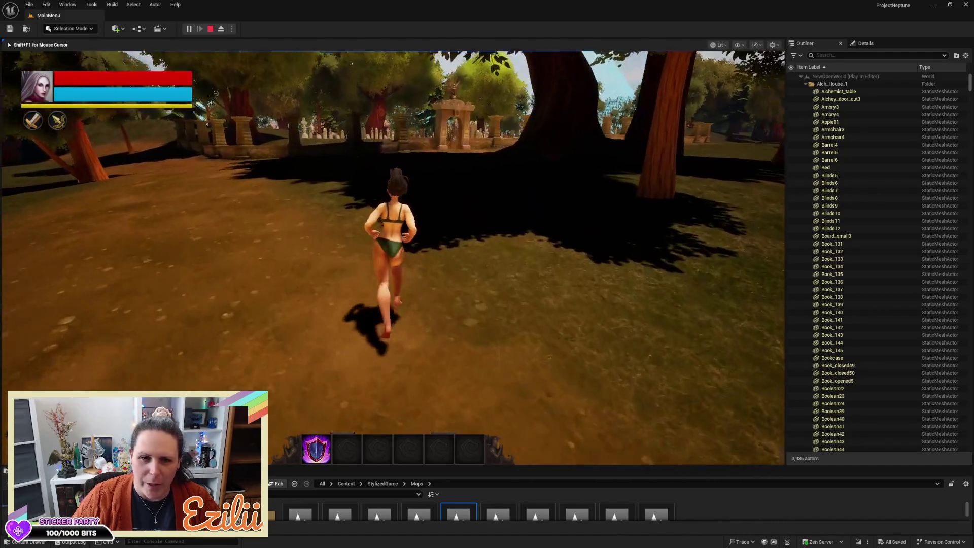
pyautogui.press('w')
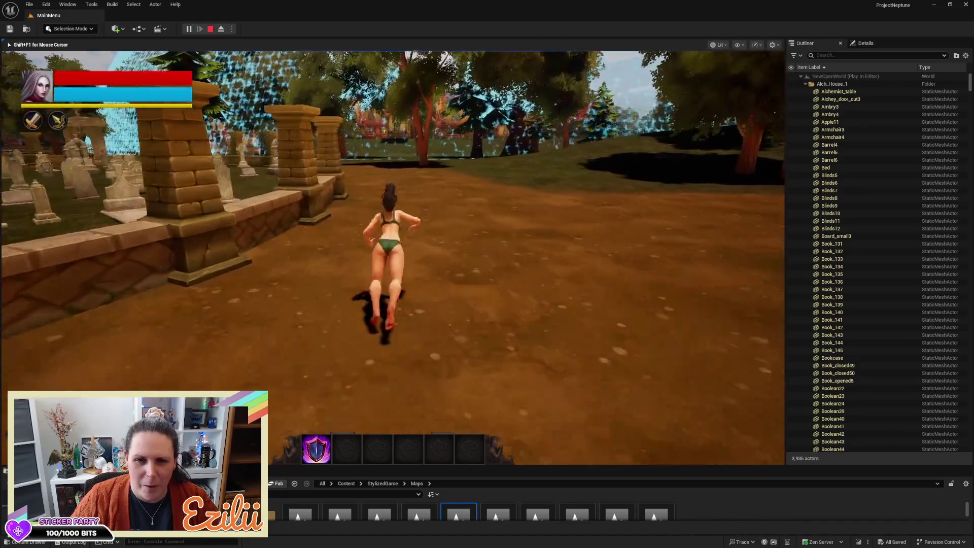
pyautogui.press('w')
pyautogui.press('w')
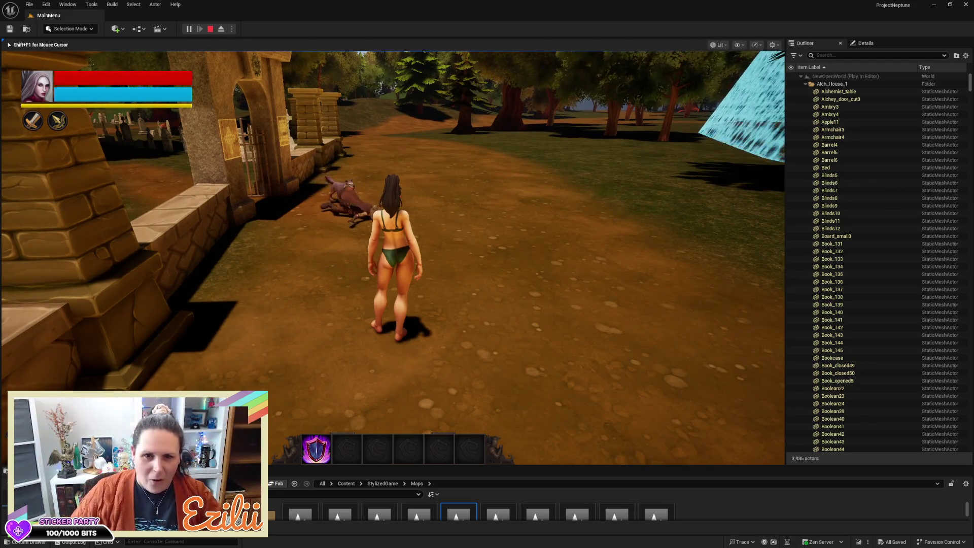
pyautogui.press('d')
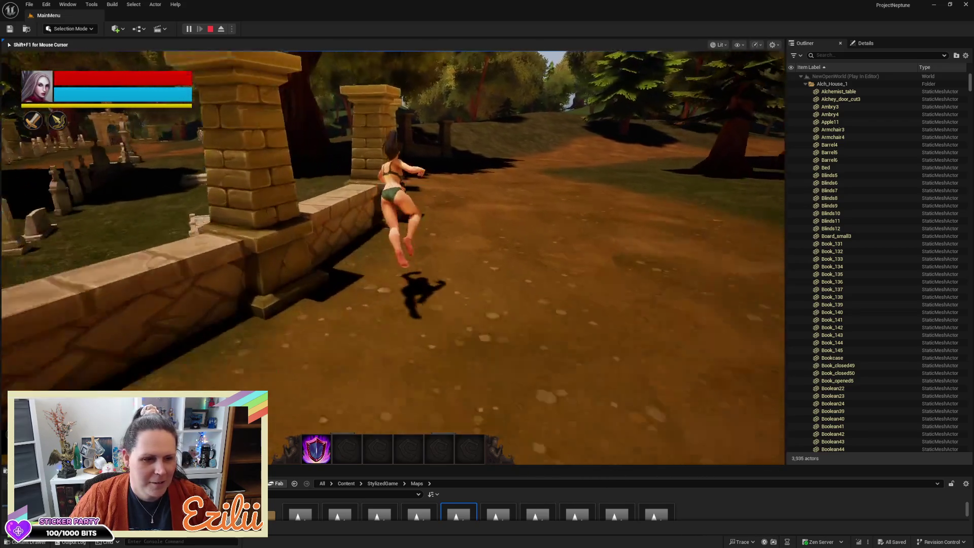
pyautogui.press('space')
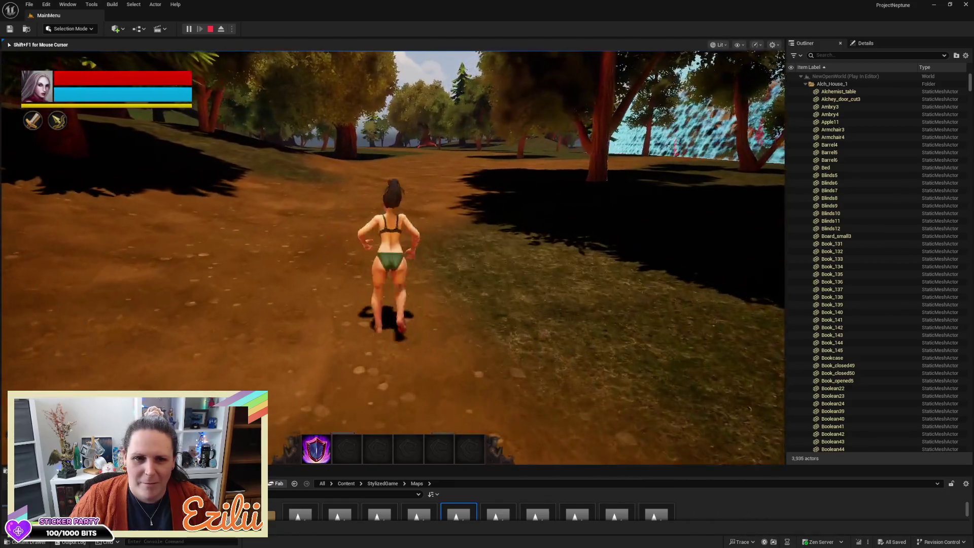
pyautogui.press('space')
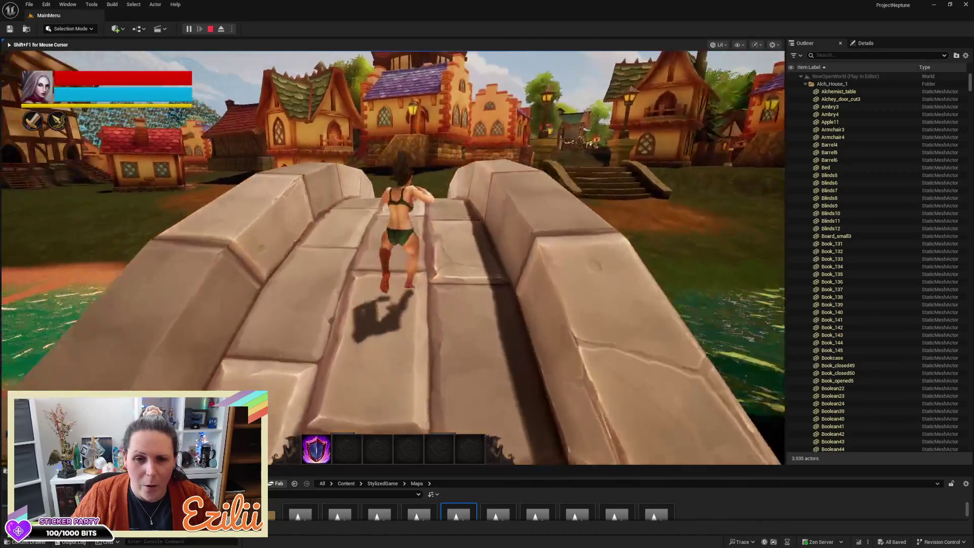
# - Cross the bridge into town, through the plaza and into the rune-stone portal
pyautogui.press('space')
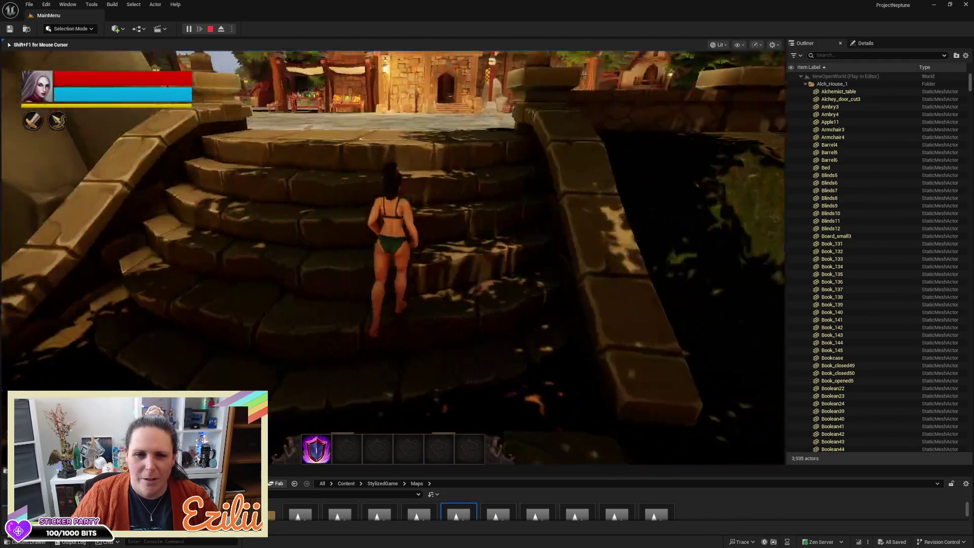
pyautogui.press('w')
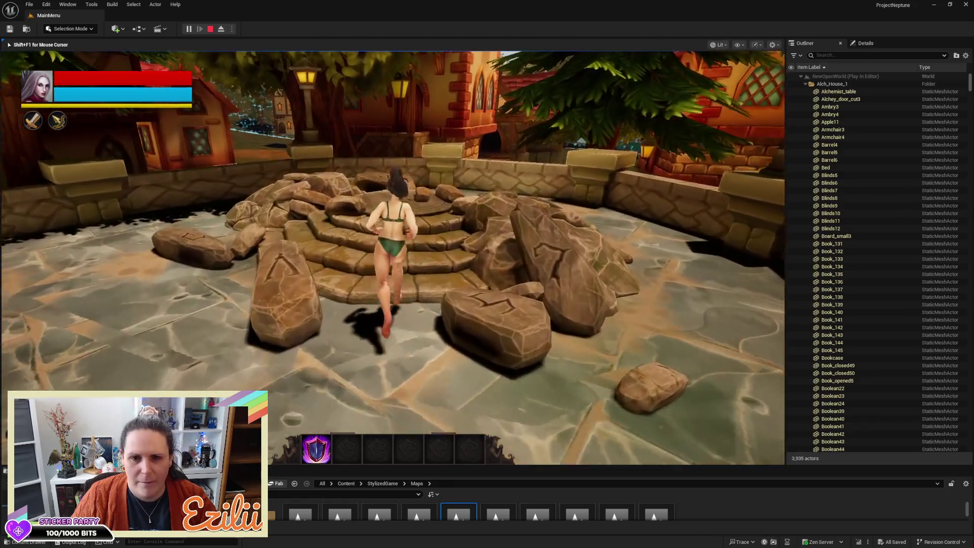
pyautogui.press('s')
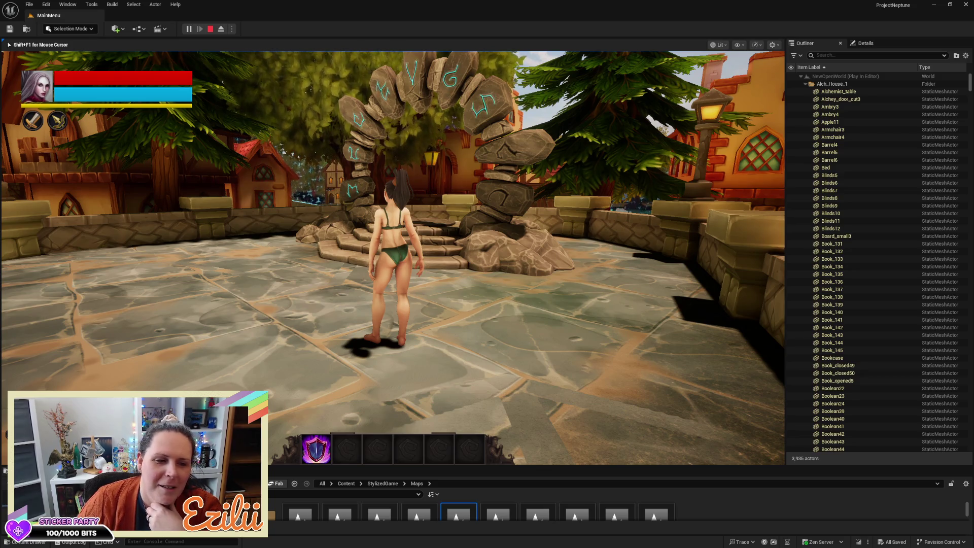
pyautogui.press('a')
pyautogui.press('w')
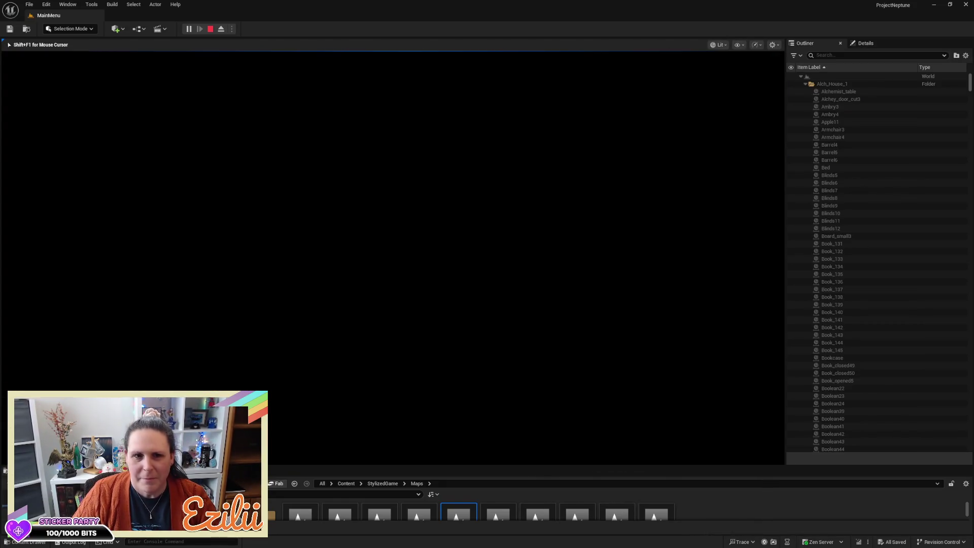
# - Run through the Trial 2 dungeon halls and rooms past the NPC, then stop the play session
pyautogui.press('w')
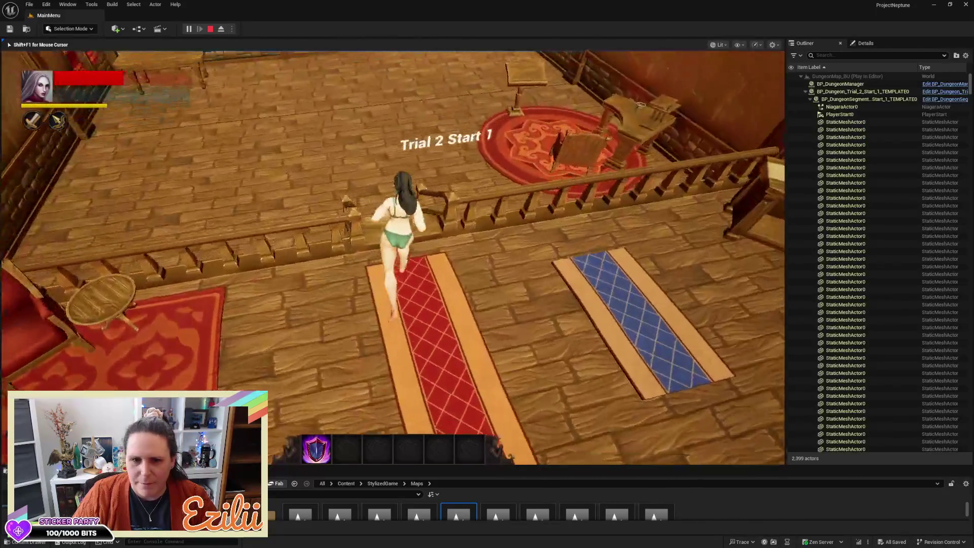
pyautogui.press('w')
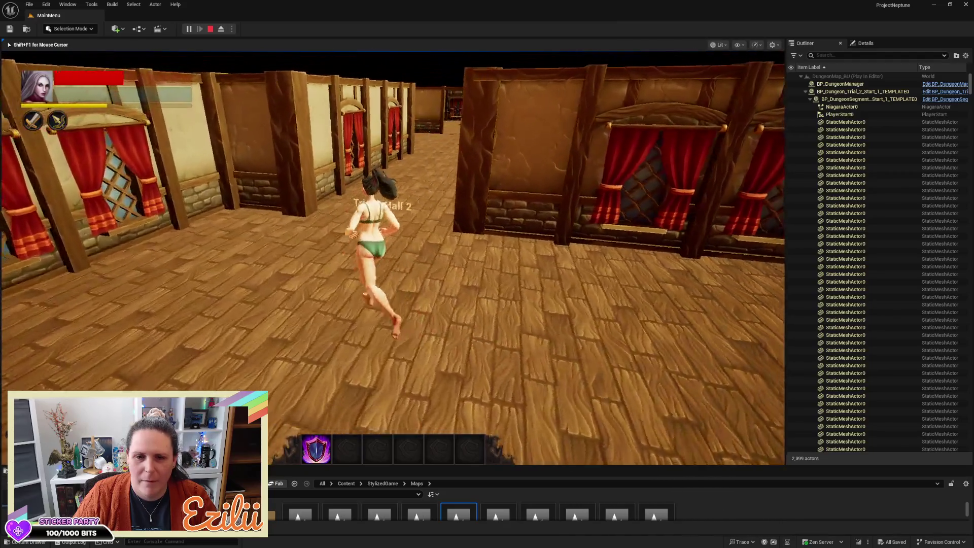
pyautogui.press('w')
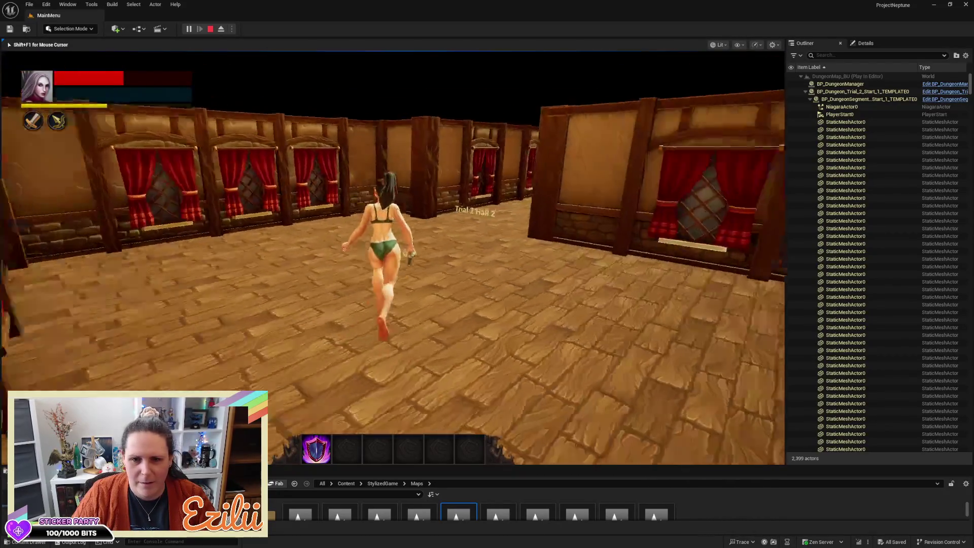
pyautogui.press('w')
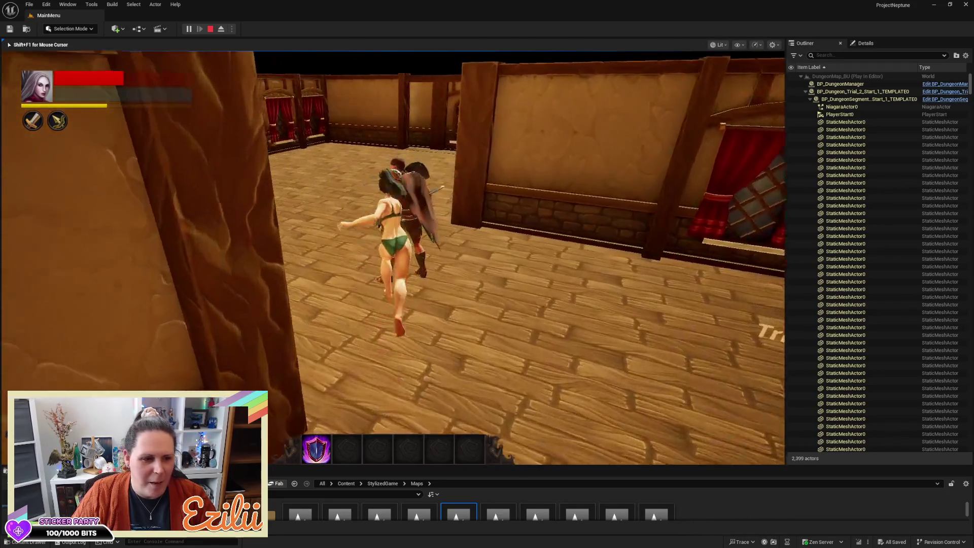
pyautogui.press('w')
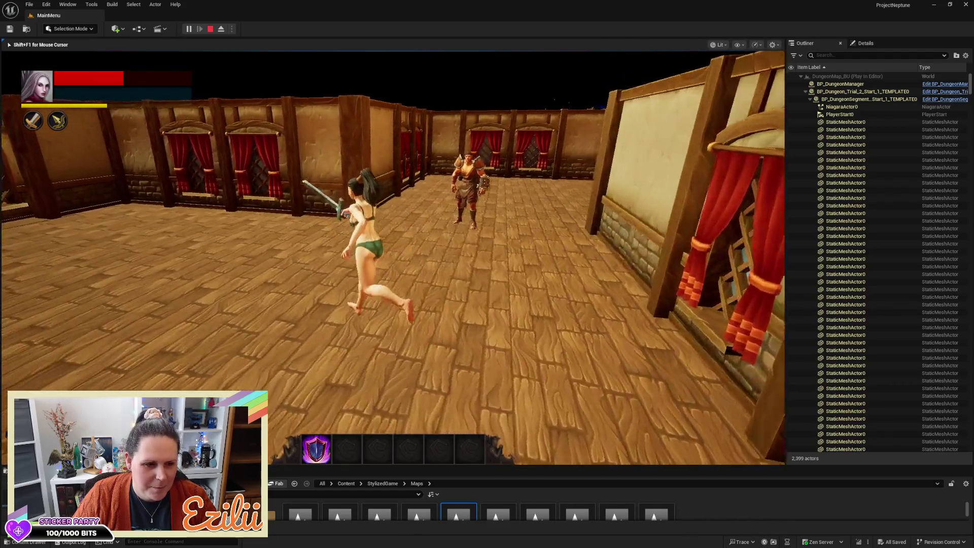
pyautogui.press('a')
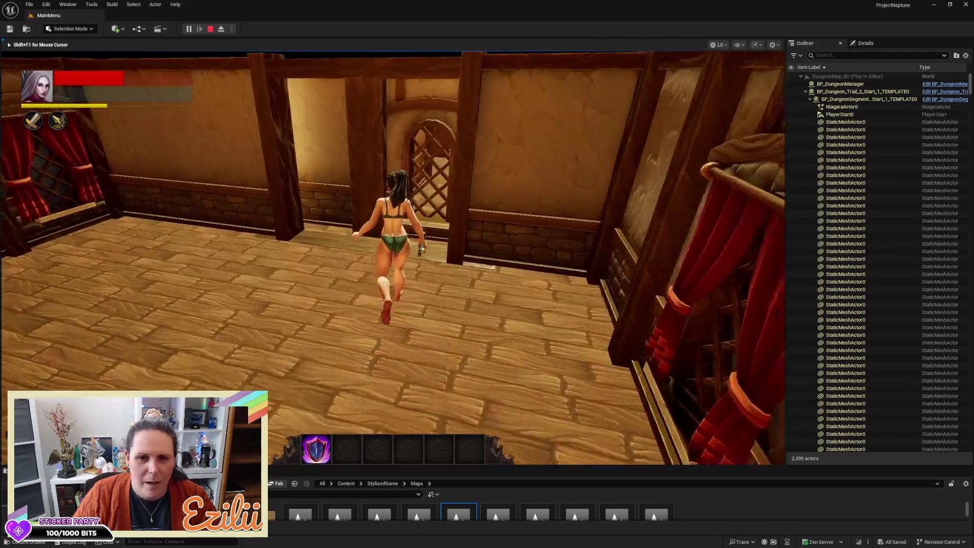
pyautogui.press('w')
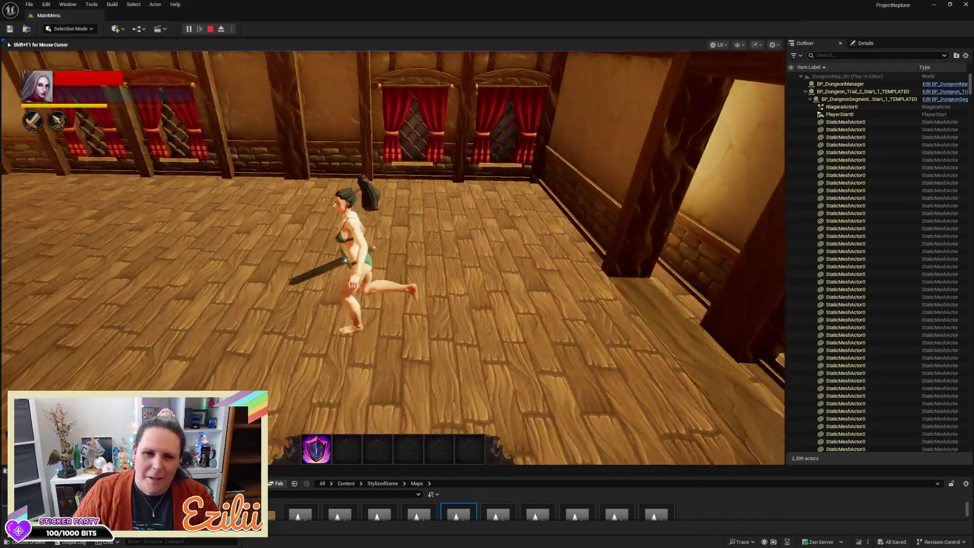
pyautogui.press('w')
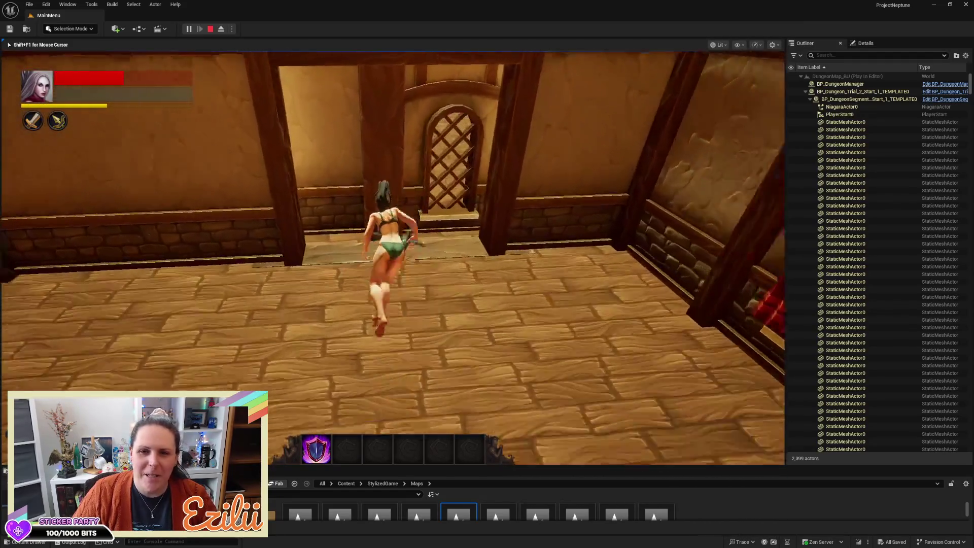
pyautogui.press('w')
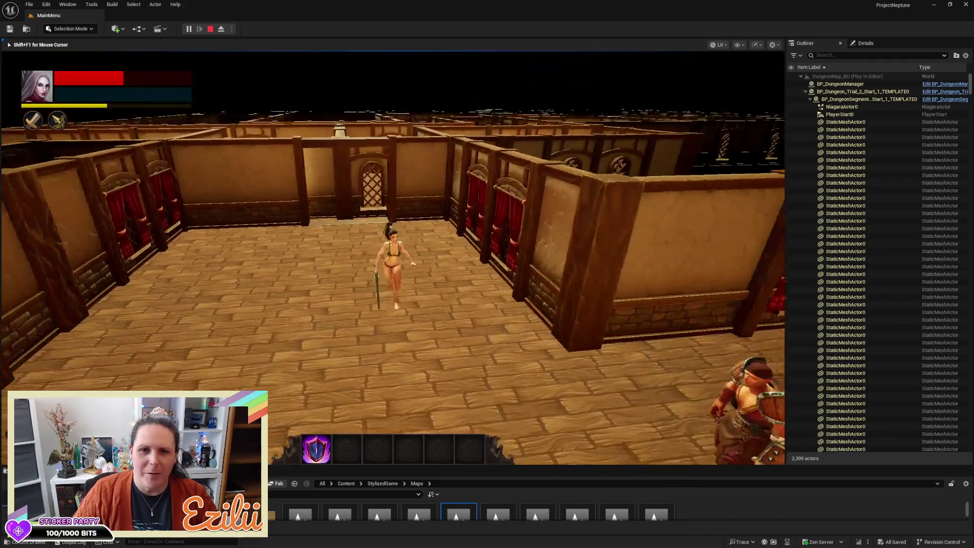
pyautogui.press('w')
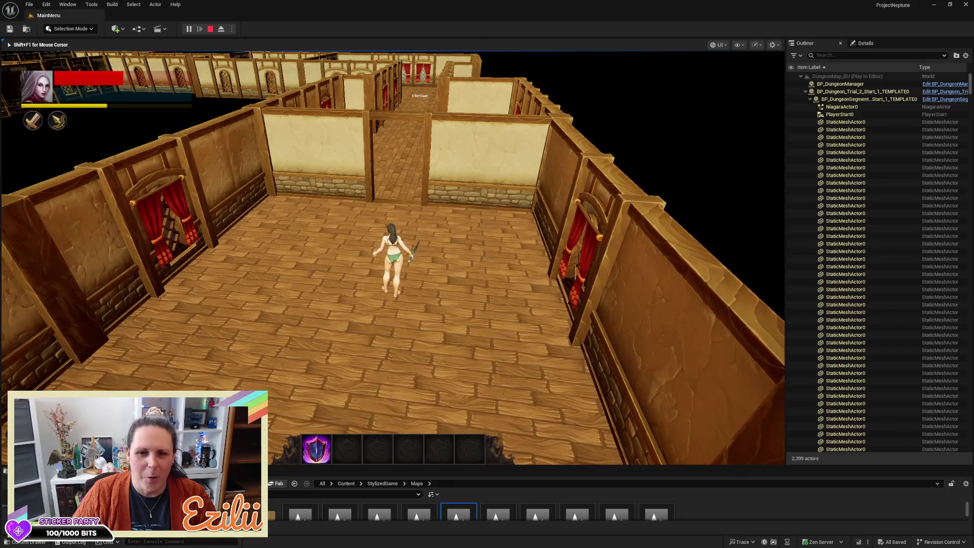
pyautogui.press('Escape')
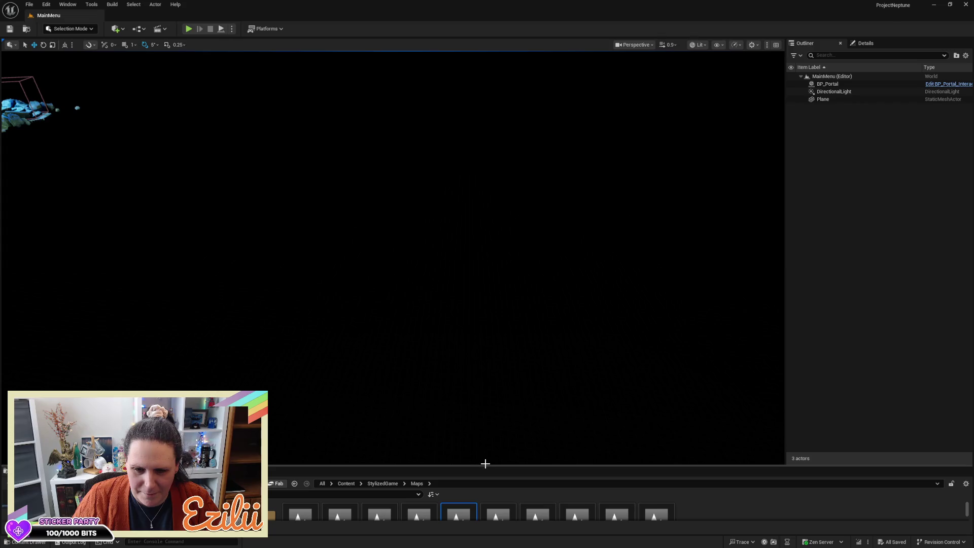
# - Open the NewOpenWorld level from the enlarged asset list
pyautogui.moveTo(485, 466); pyautogui.dragTo(503, 381)
pyautogui.press('Right')
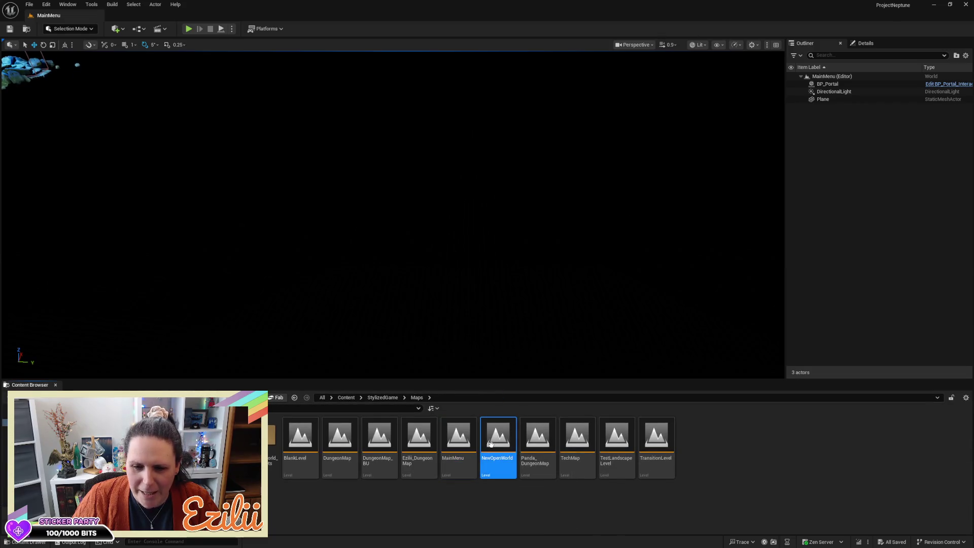
pyautogui.press('Return')
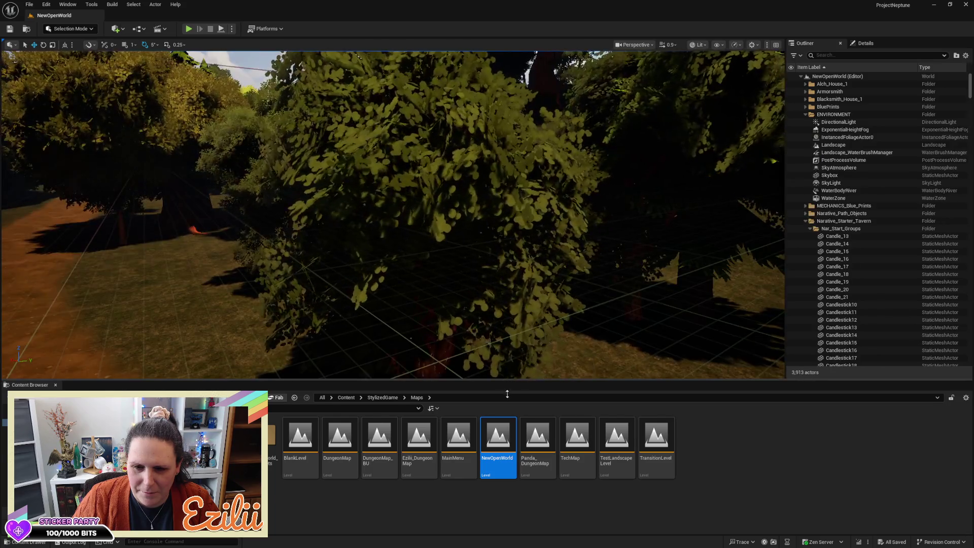
# - Shrink the asset panel and fly the camera over the village rooftops toward the house
pyautogui.moveTo(507, 394); pyautogui.dragTo(507, 479)
pyautogui.moveTo(393, 264)
pyautogui.mouseDown()
pyautogui.moveTo(355, 238)
pyautogui.moveTo(340, 254)
pyautogui.moveTo(339, 208)
pyautogui.moveTo(357, 190)
pyautogui.mouseUp()
pyautogui.moveTo(545, 332); pyautogui.dragTo(545, 332)
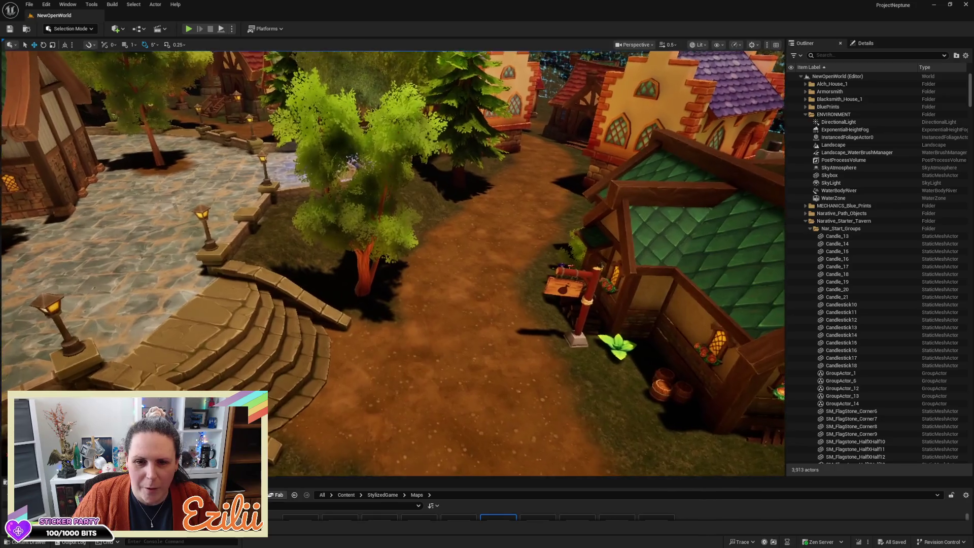
# - Fly past the tavern into the house, framing the desk, chair and bookcase
pyautogui.moveTo(546, 332); pyautogui.dragTo(545, 333)
pyautogui.moveTo(614, 309); pyautogui.dragTo(614, 310)
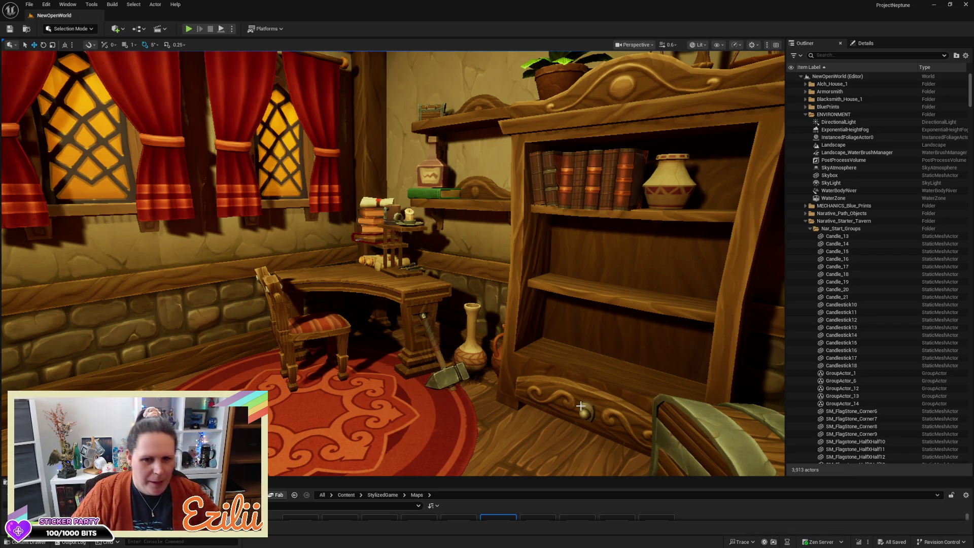
pyautogui.moveTo(592, 239); pyautogui.dragTo(592, 239)
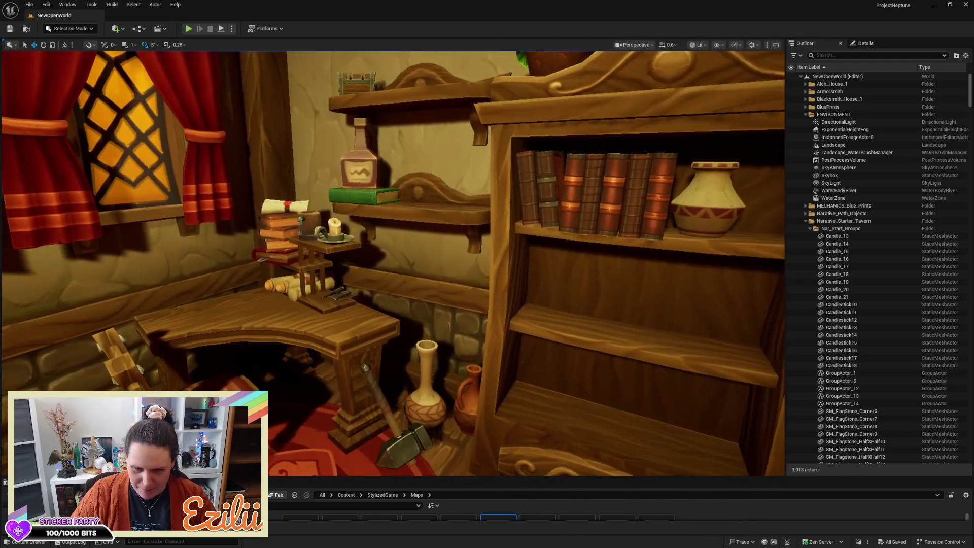
pyautogui.moveTo(512, 284); pyautogui.dragTo(511, 284)
# - Enlarge the Content Browser and navigate to StylizedCharacter/Meshes/Item/Equipment
pyautogui.moveTo(506, 478); pyautogui.dragTo(505, 358)
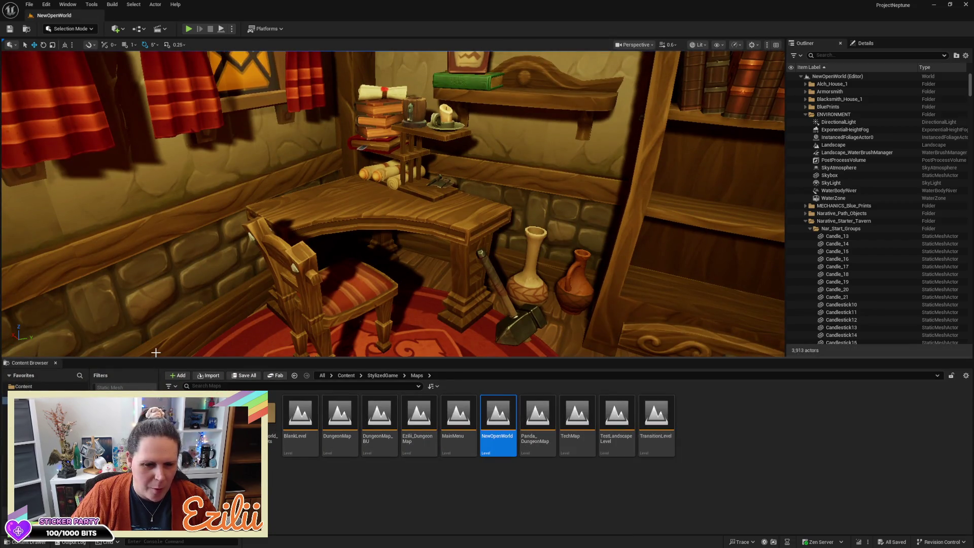
pyautogui.click(61, 386)
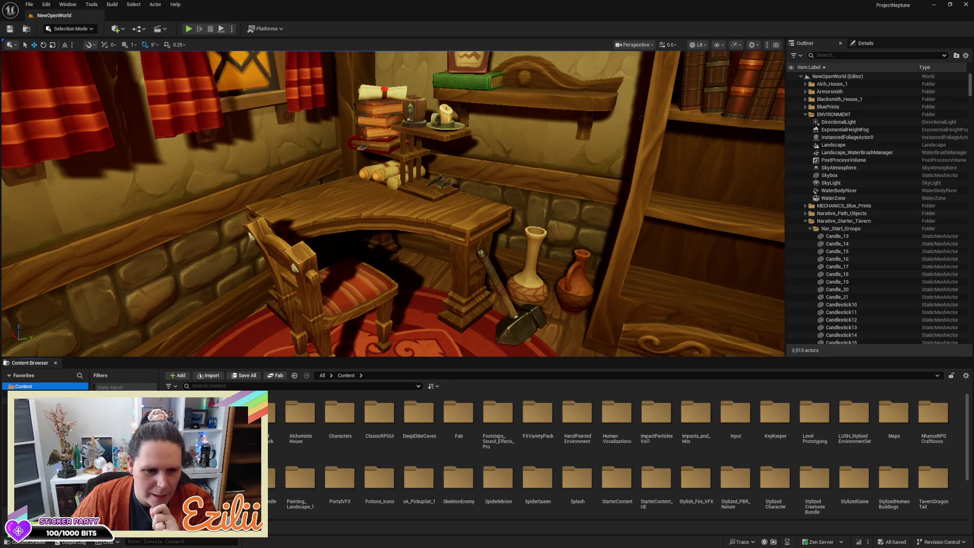
pyautogui.hotkey('alt', 'Left')
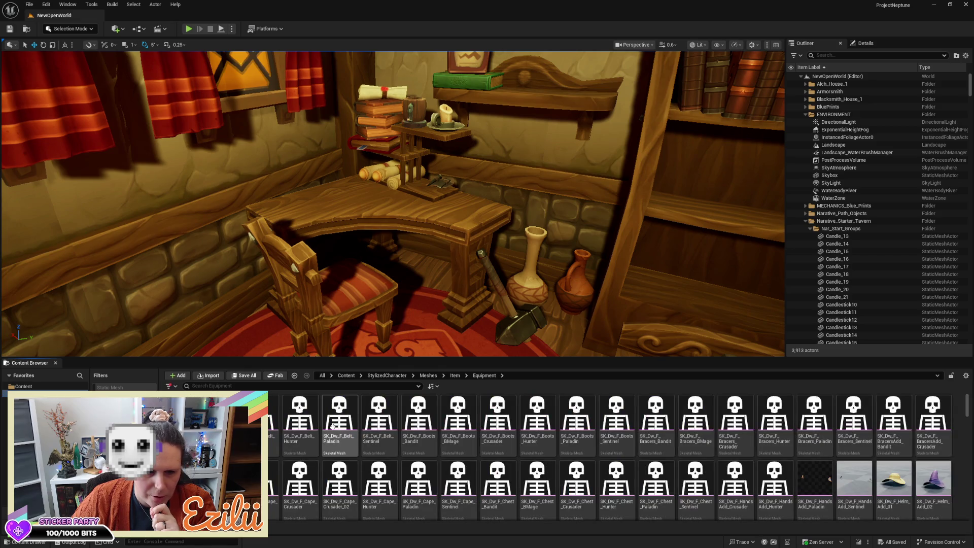
# - Place SK_Dw_F_Boots_BMage angled on the desk and hang the Hunter cape on the wall ledge
pyautogui.moveTo(458, 415)
pyautogui.mouseDown()
pyautogui.moveTo(331, 191)
pyautogui.moveTo(350, 213)
pyautogui.moveTo(350, 203)
pyautogui.mouseUp()
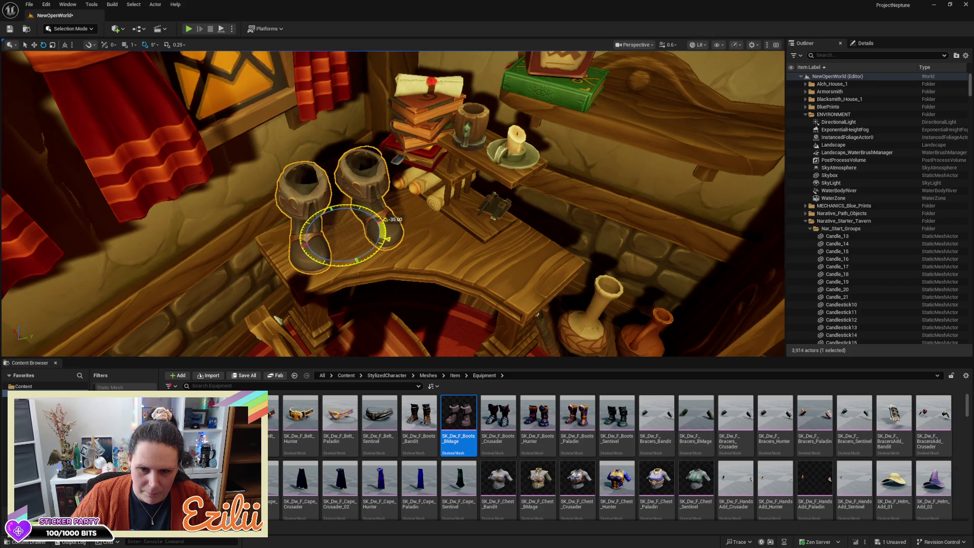
pyautogui.moveTo(387, 239)
pyautogui.mouseDown()
pyautogui.moveTo(457, 236)
pyautogui.moveTo(356, 237)
pyautogui.moveTo(376, 236)
pyautogui.mouseUp()
pyautogui.moveTo(391, 477)
pyautogui.moveTo(390, 477); pyautogui.dragTo(456, 303)
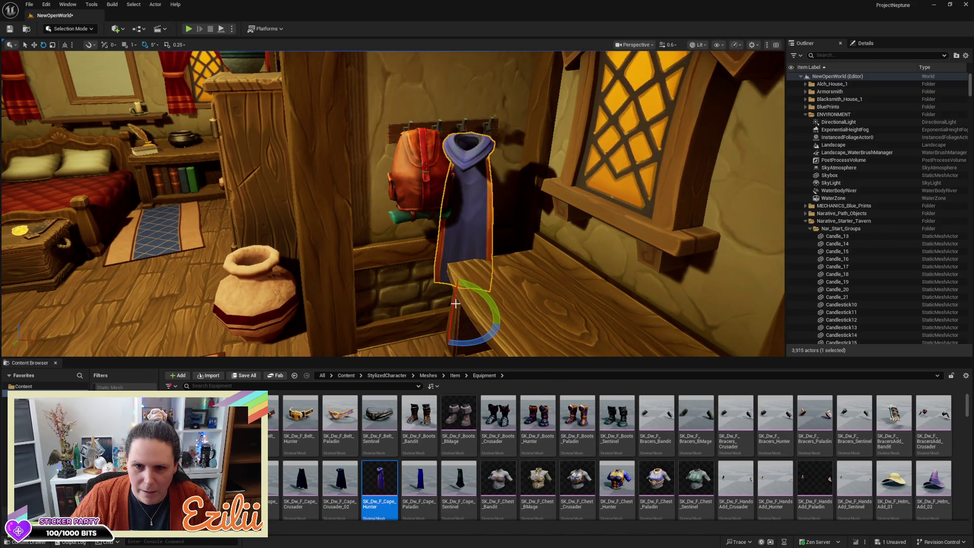
pyautogui.moveTo(479, 342); pyautogui.dragTo(501, 324)
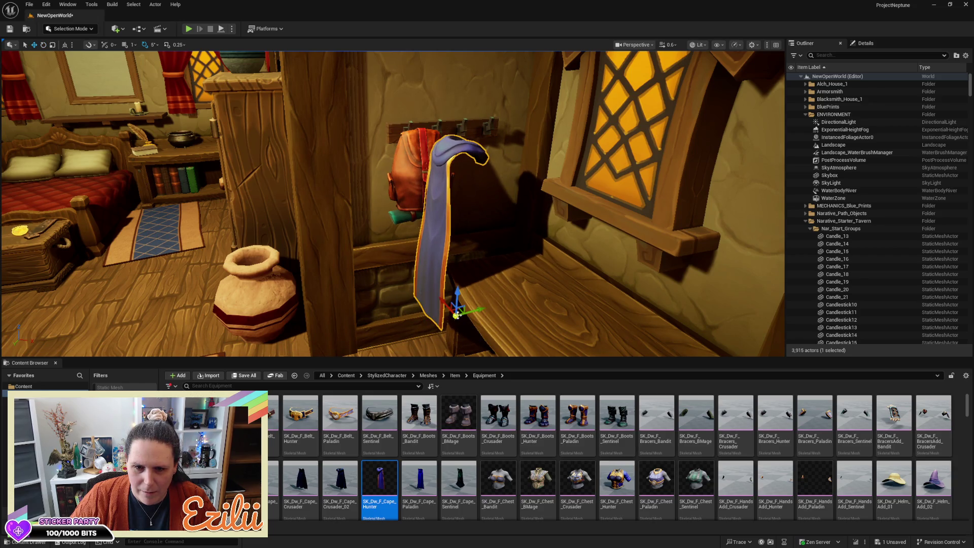
pyautogui.moveTo(474, 312); pyautogui.dragTo(526, 297)
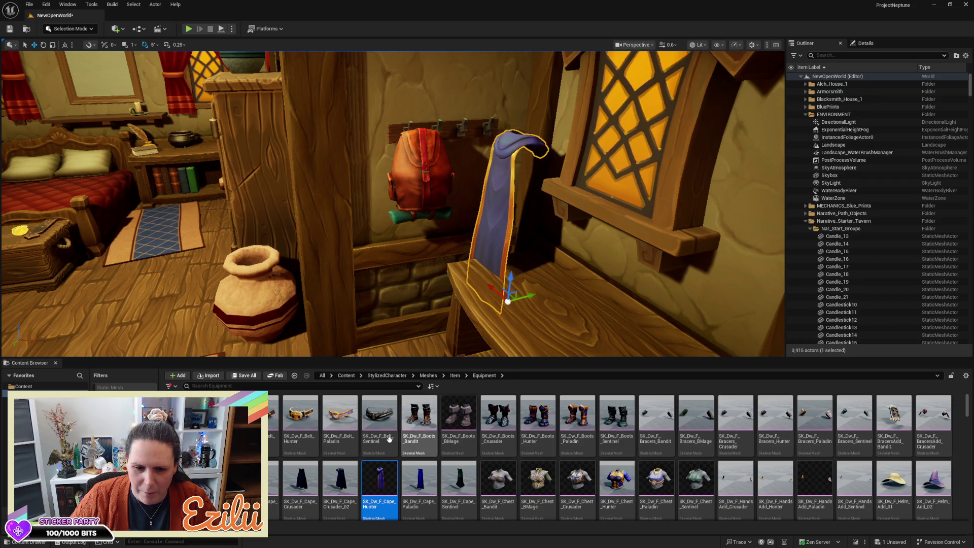
# - Add the green Crusader cape to the room, then delete it
pyautogui.press('w')
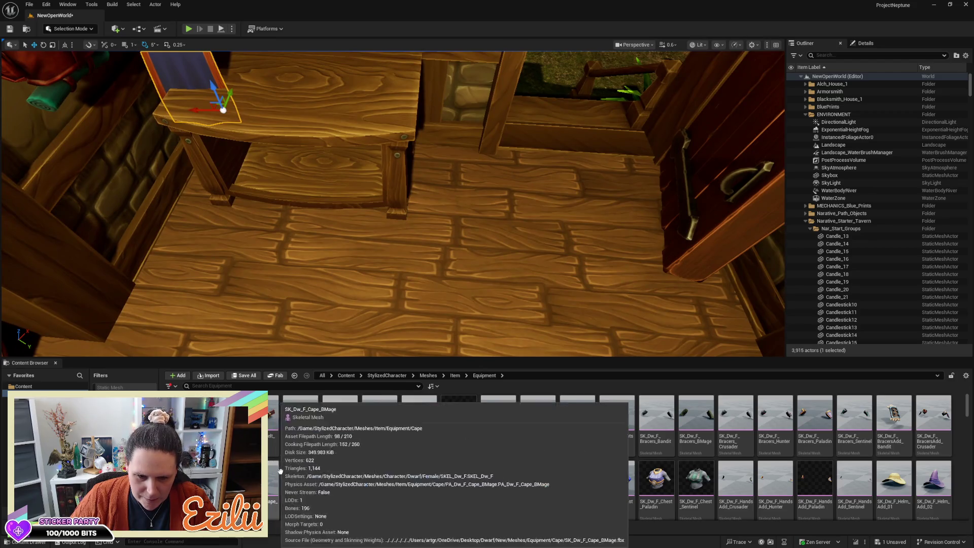
pyautogui.moveTo(300, 479); pyautogui.dragTo(313, 298)
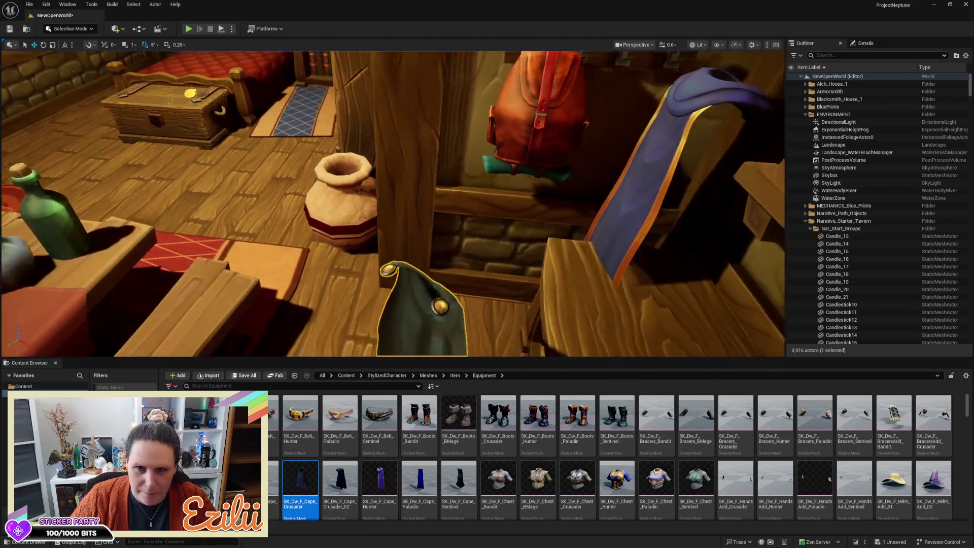
pyautogui.press('s')
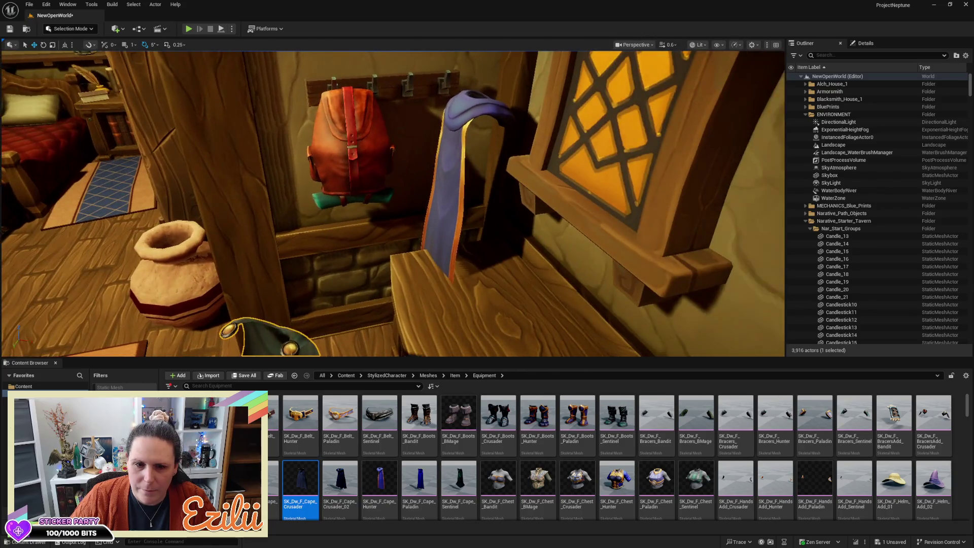
pyautogui.press('s')
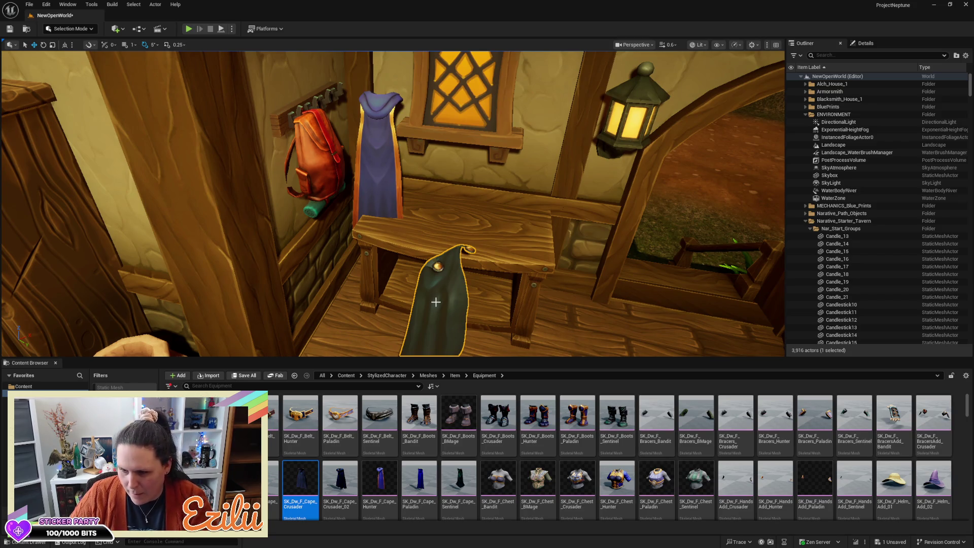
pyautogui.press('Delete')
# - Move and delete the purple cape on the bench, then fly into the bookshelf room
pyautogui.click(388, 174)
pyautogui.moveTo(362, 234)
pyautogui.mouseDown()
pyautogui.moveTo(326, 223)
pyautogui.moveTo(335, 221)
pyautogui.mouseUp()
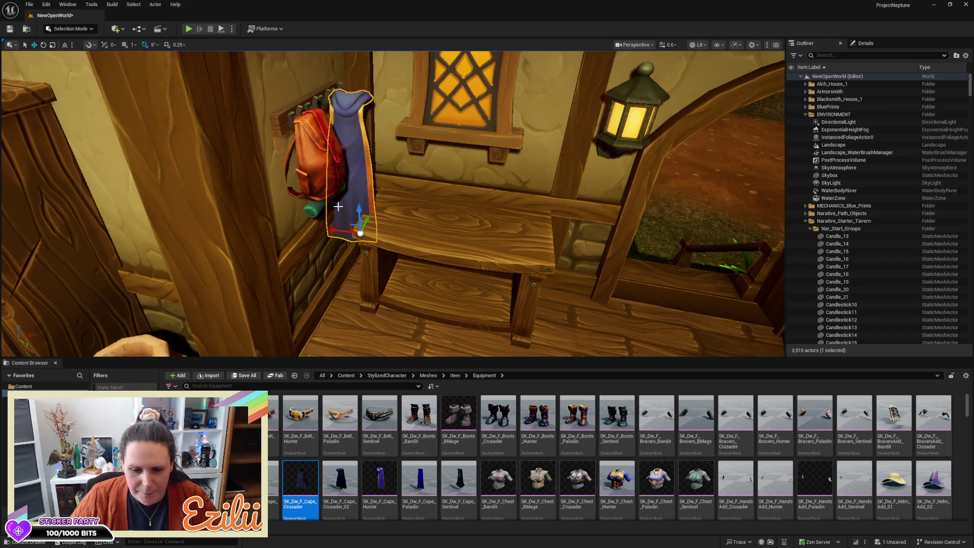
pyautogui.press('Delete')
pyautogui.moveTo(386, 227); pyautogui.dragTo(513, 208)
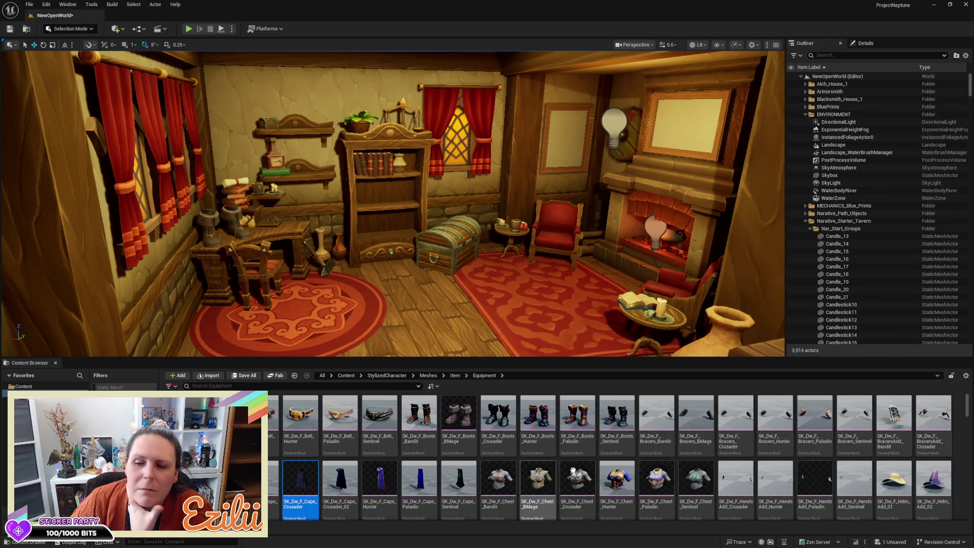
pyautogui.scroll(-2, 789, 460)
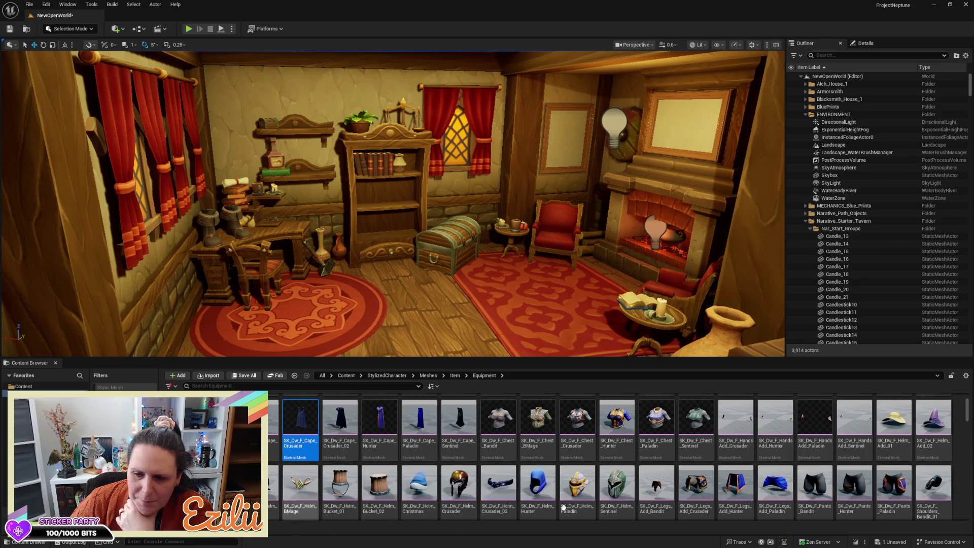
# - Try the SK_Dw_M_Helm_Add_01 helmet on the table, then delete it
pyautogui.scroll(-2, 749, 464)
pyautogui.scroll(-1, 749, 465)
pyautogui.scroll(-1, 749, 464)
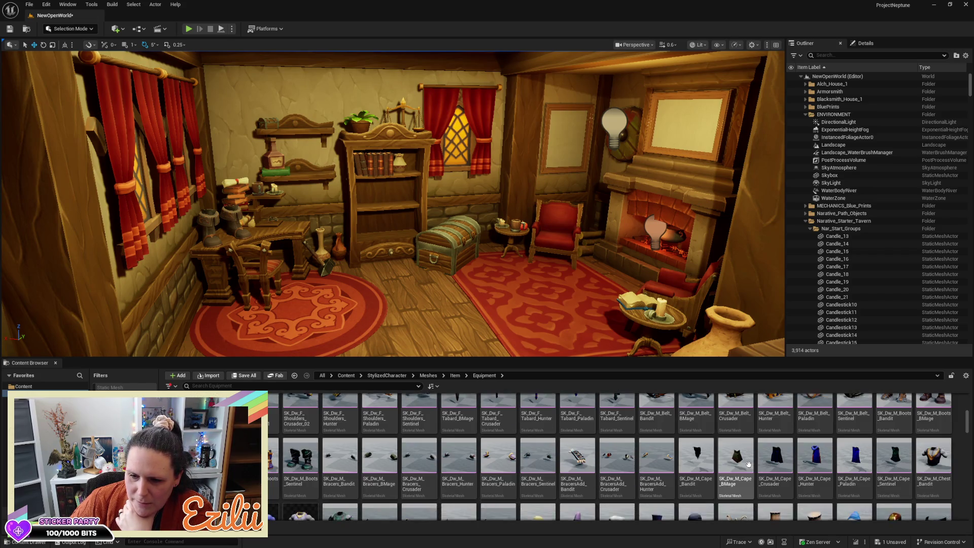
pyautogui.scroll(-1, 660, 482)
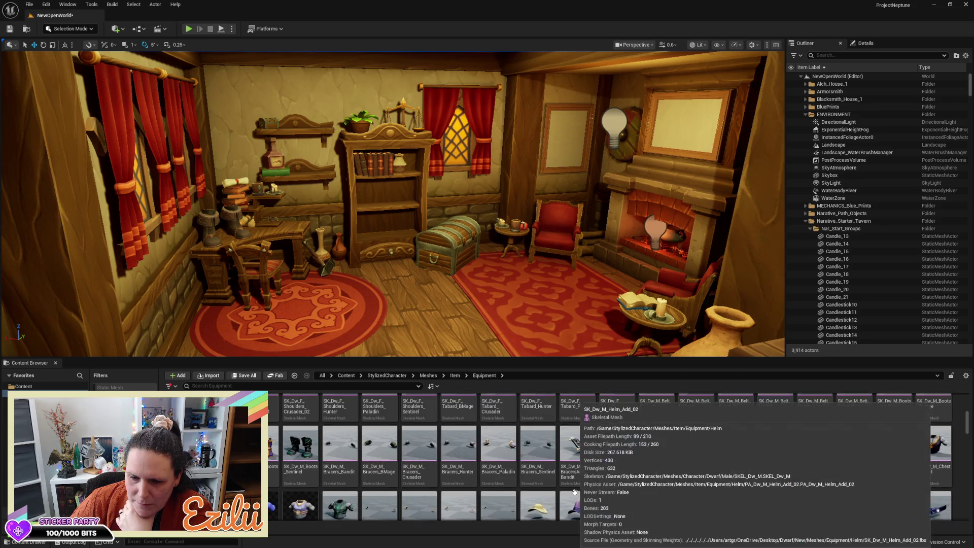
pyautogui.scroll(-1, 575, 491)
pyautogui.moveTo(396, 213)
pyautogui.mouseDown()
pyautogui.moveTo(431, 198)
pyautogui.moveTo(416, 158)
pyautogui.mouseUp()
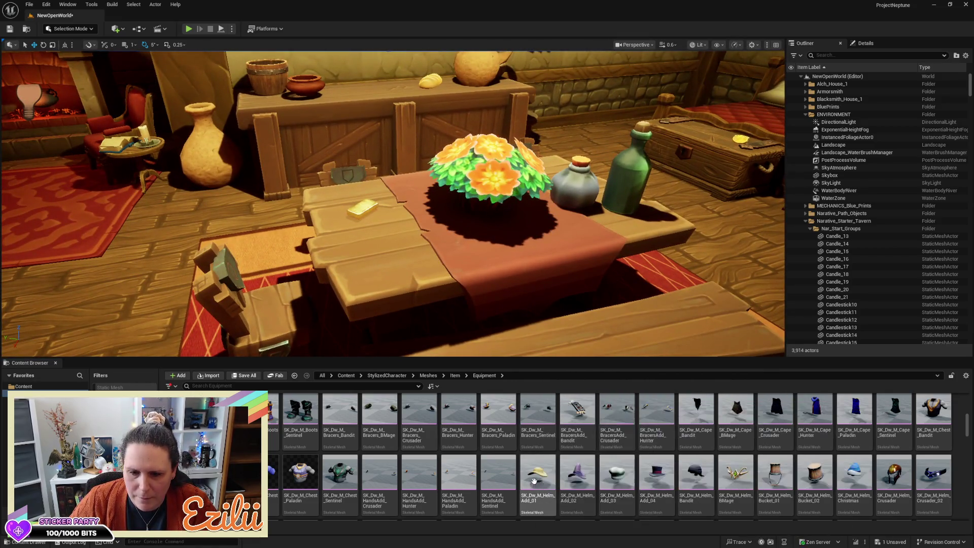
pyautogui.moveTo(538, 472); pyautogui.dragTo(364, 272)
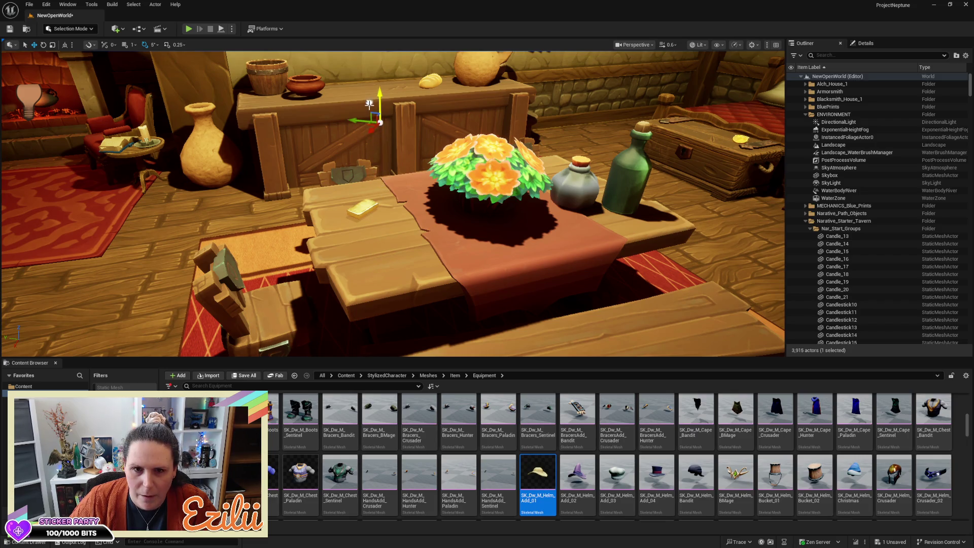
pyautogui.press('Delete')
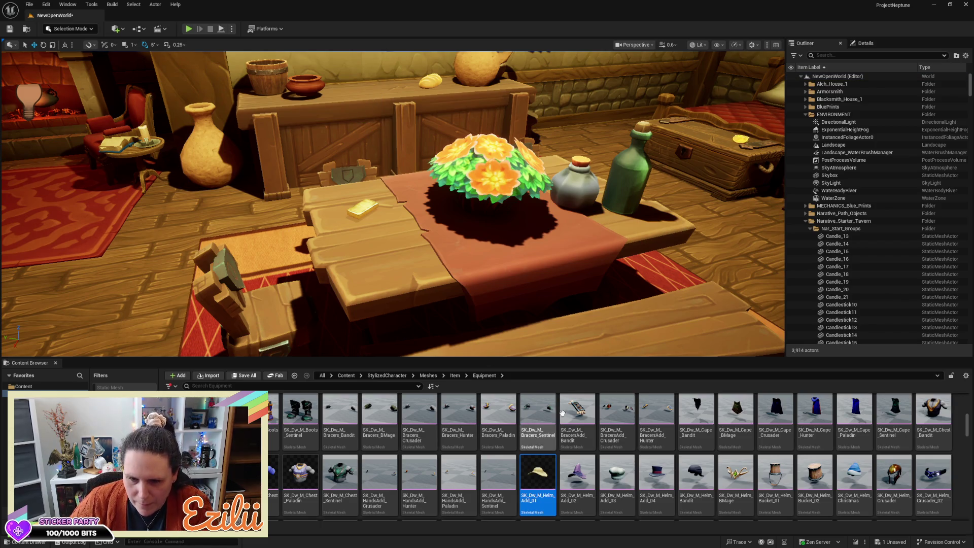
# - Place SK_Dw_M_BracersAdd_Bandit on the table by the bouquet, rotated and positioned
pyautogui.click(565, 409)
pyautogui.moveTo(566, 409)
pyautogui.mouseDown()
pyautogui.moveTo(429, 268)
pyautogui.moveTo(384, 281)
pyautogui.moveTo(429, 272)
pyautogui.moveTo(414, 323)
pyautogui.moveTo(401, 308)
pyautogui.moveTo(564, 271)
pyautogui.moveTo(568, 326)
pyautogui.moveTo(539, 321)
pyautogui.moveTo(497, 341)
pyautogui.moveTo(512, 325)
pyautogui.mouseUp()
pyautogui.press('e')
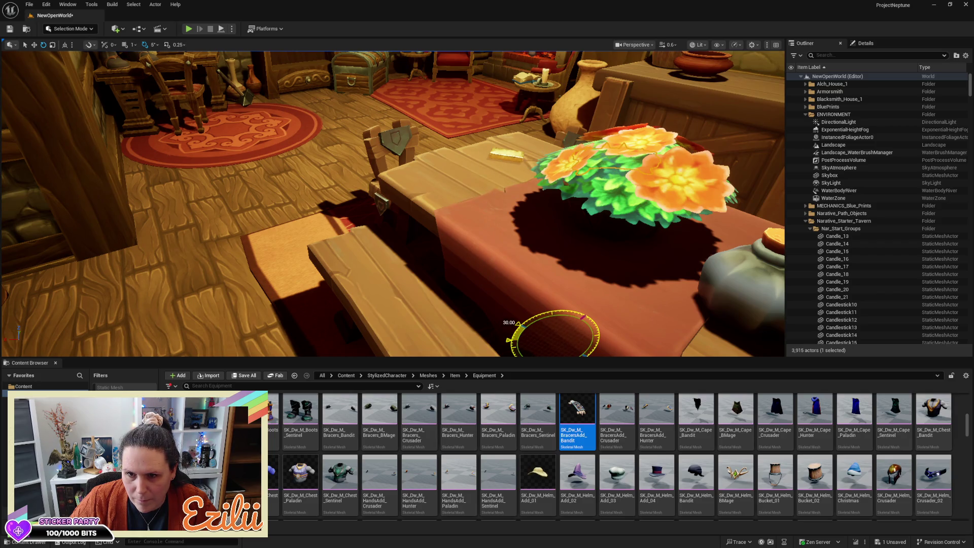
pyautogui.press('w')
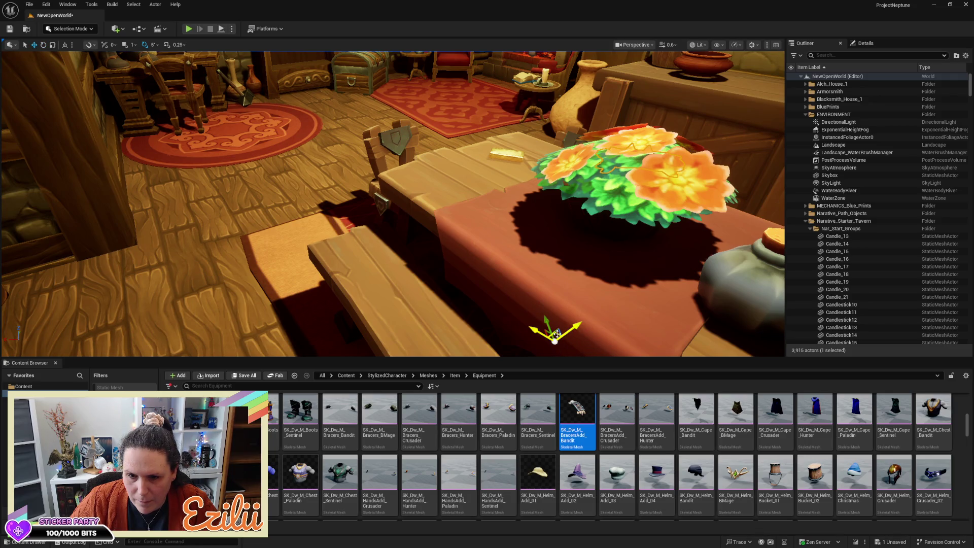
pyautogui.moveTo(556, 334); pyautogui.dragTo(454, 323)
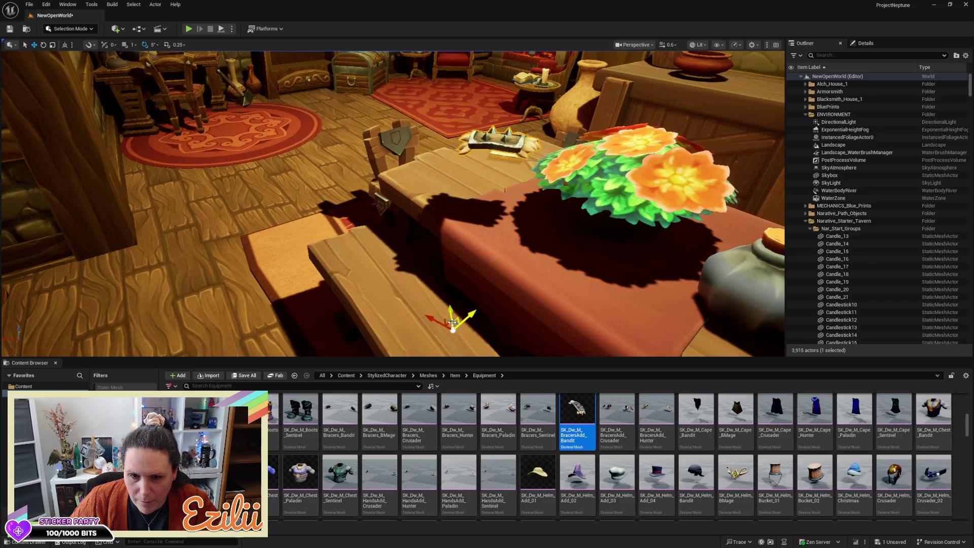
pyautogui.moveTo(468, 316)
pyautogui.mouseDown()
pyautogui.moveTo(437, 335)
pyautogui.moveTo(441, 343)
pyautogui.moveTo(416, 347)
pyautogui.moveTo(428, 346)
pyautogui.mouseUp()
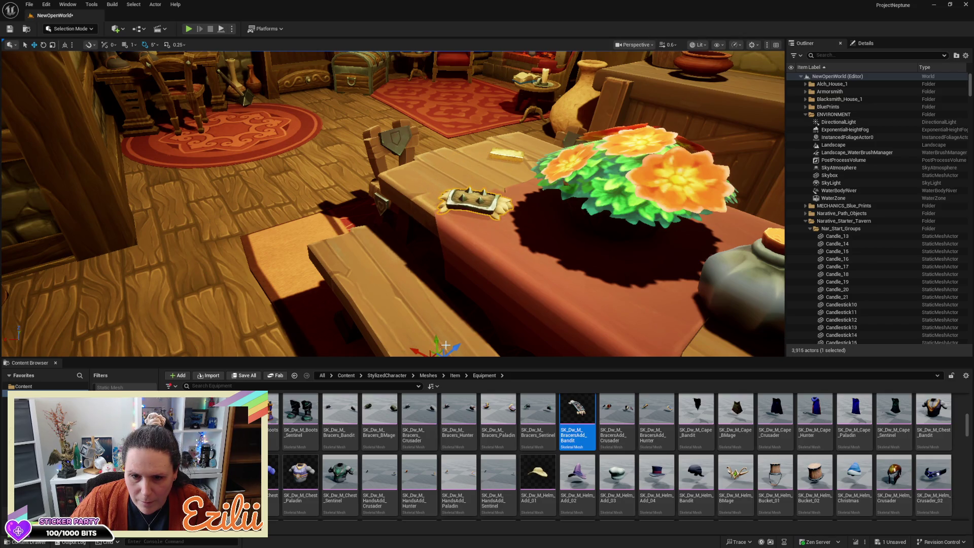
pyautogui.moveTo(434, 341); pyautogui.dragTo(440, 308)
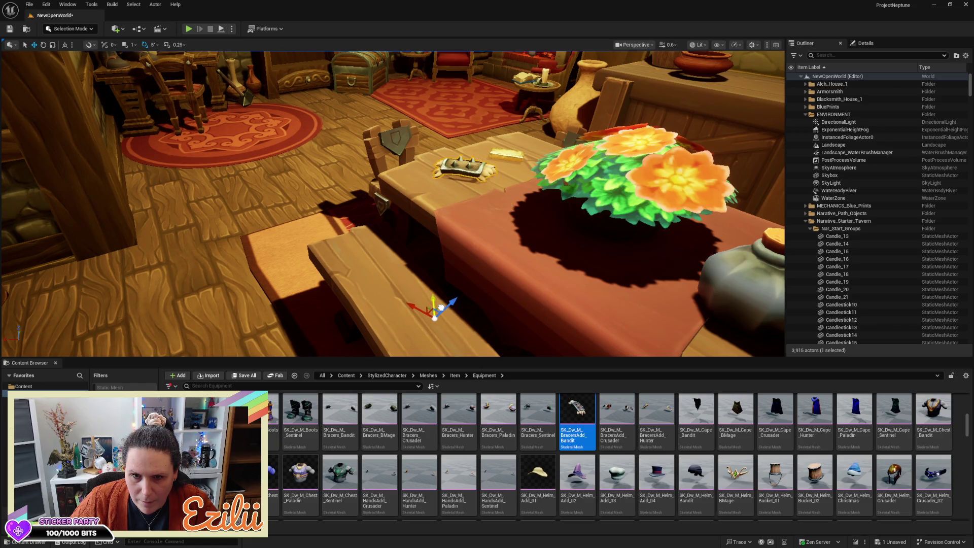
pyautogui.press('Escape')
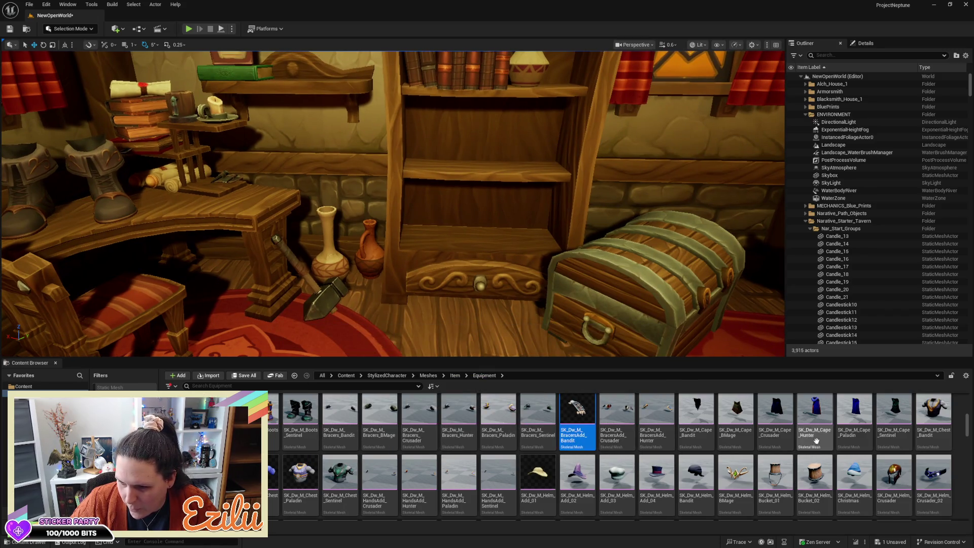
# - Place the human female Paladin belt on the bookcase shelf beside the desk
pyautogui.scroll(-1, 744, 432)
pyautogui.scroll(-4, 744, 432)
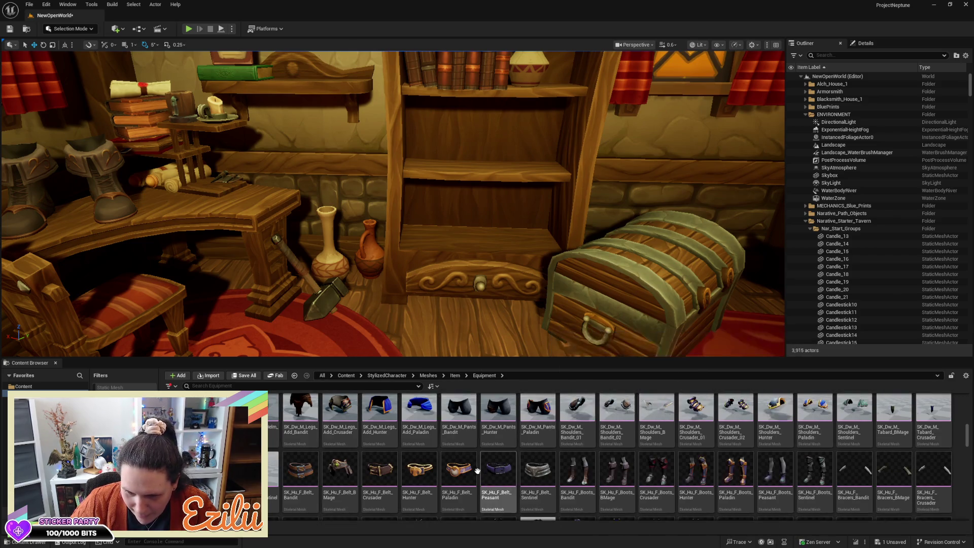
pyautogui.moveTo(458, 476)
pyautogui.mouseDown()
pyautogui.moveTo(465, 278)
pyautogui.moveTo(444, 282)
pyautogui.mouseUp()
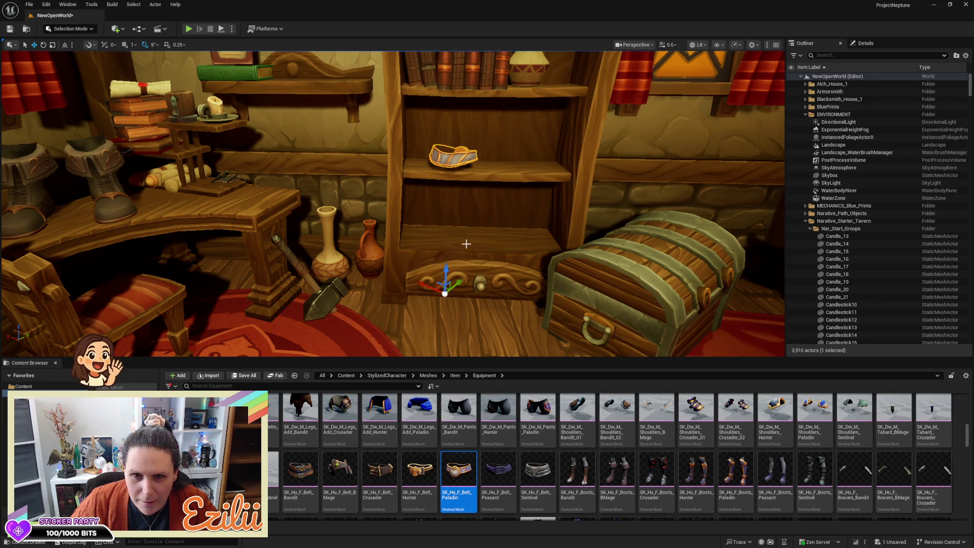
# - Rotate the gold Paladin belt and nudge it along the bookshelf shelf
pyautogui.press('e')
pyautogui.moveTo(452, 318)
pyautogui.mouseDown()
pyautogui.moveTo(472, 317)
pyautogui.moveTo(490, 295)
pyautogui.moveTo(482, 315)
pyautogui.moveTo(449, 299)
pyautogui.moveTo(421, 308)
pyautogui.moveTo(487, 294)
pyautogui.mouseUp()
pyautogui.press('w')
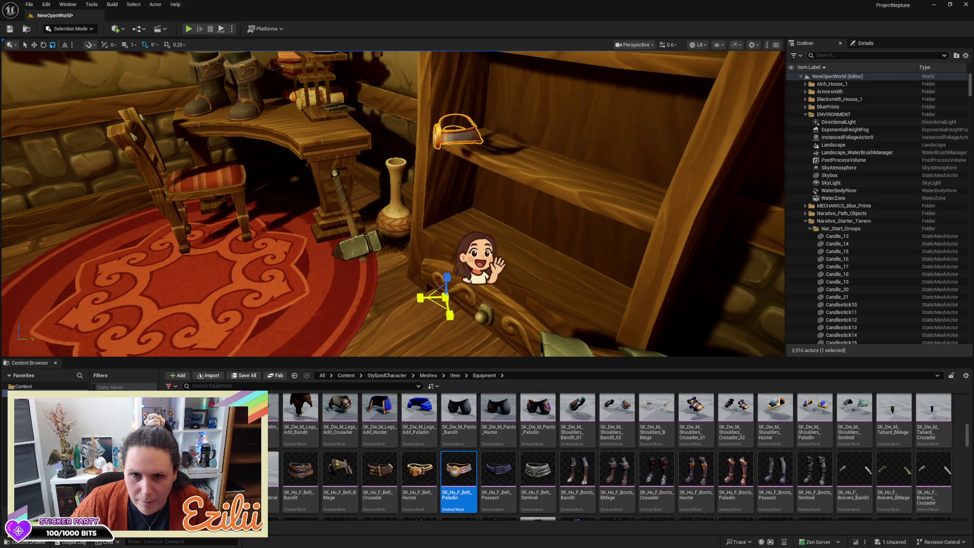
pyautogui.moveTo(450, 316)
pyautogui.mouseDown()
pyautogui.moveTo(433, 299)
pyautogui.moveTo(467, 287)
pyautogui.mouseUp()
pyautogui.moveTo(481, 228)
pyautogui.mouseDown()
pyautogui.moveTo(466, 304)
pyautogui.moveTo(471, 249)
pyautogui.moveTo(463, 265)
pyautogui.mouseUp()
pyautogui.press('e')
pyautogui.moveTo(530, 274)
pyautogui.mouseDown()
pyautogui.moveTo(456, 293)
pyautogui.moveTo(454, 270)
pyautogui.moveTo(462, 267)
pyautogui.moveTo(457, 306)
pyautogui.moveTo(453, 202)
pyautogui.moveTo(395, 217)
pyautogui.moveTo(351, 203)
pyautogui.moveTo(350, 191)
pyautogui.mouseUp()
pyautogui.press('w')
pyautogui.press('e')
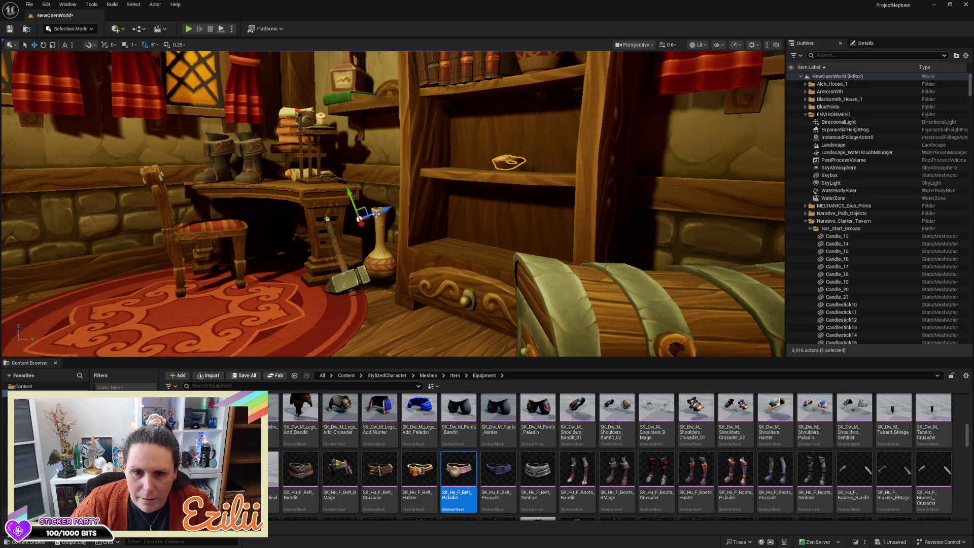
pyautogui.moveTo(374, 205); pyautogui.dragTo(355, 213)
# - Slide the Paladin belt left and down into place beneath the books, then Alt-drag a copy
pyautogui.moveTo(407, 186)
pyautogui.mouseDown()
pyautogui.moveTo(385, 183)
pyautogui.moveTo(416, 203)
pyautogui.moveTo(421, 192)
pyautogui.mouseUp()
pyautogui.scroll(-3, 372, 219)
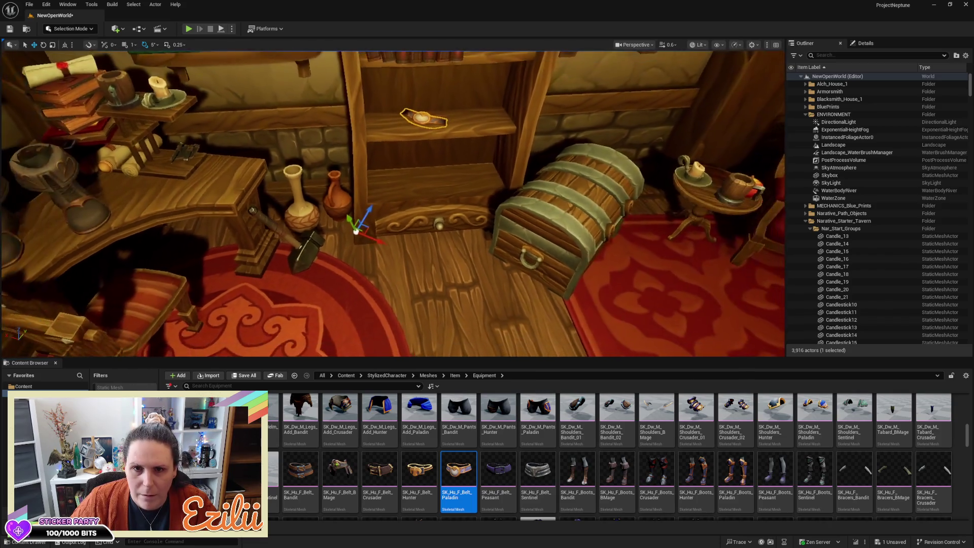
pyautogui.moveTo(365, 209); pyautogui.dragTo(347, 244)
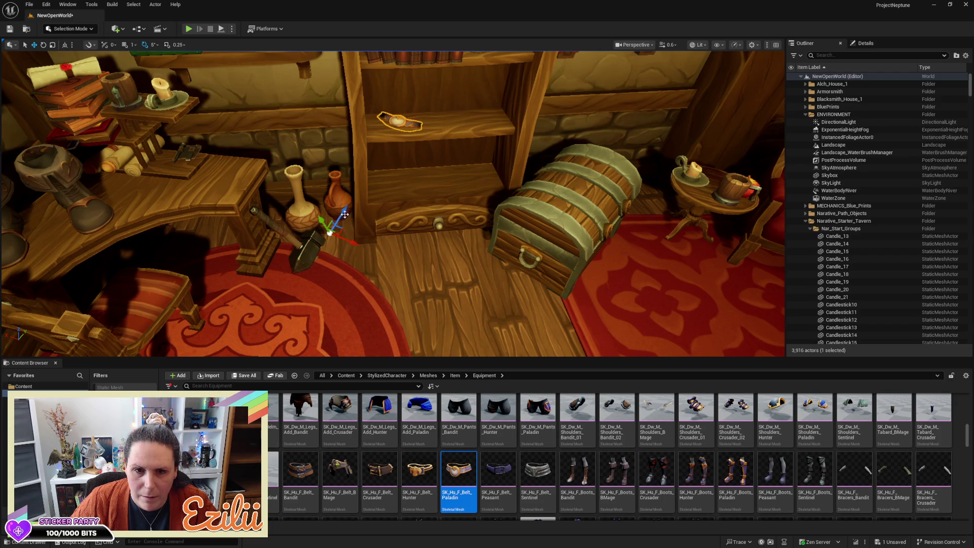
pyautogui.moveTo(338, 216)
pyautogui.mouseDown()
pyautogui.moveTo(307, 225)
pyautogui.moveTo(239, 212)
pyautogui.moveTo(258, 187)
pyautogui.moveTo(252, 209)
pyautogui.moveTo(279, 196)
pyautogui.mouseUp()
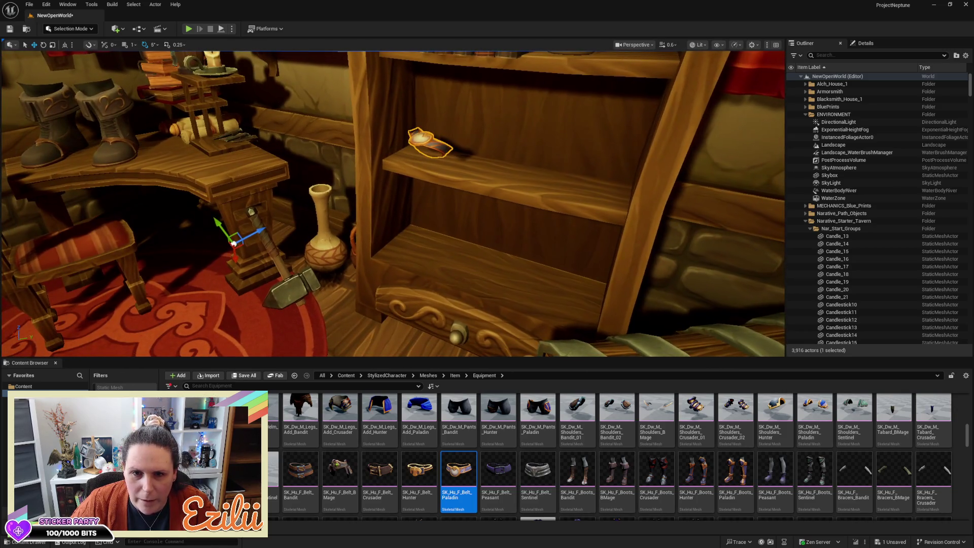
pyautogui.moveTo(233, 244); pyautogui.dragTo(220, 252)
pyautogui.press('d')
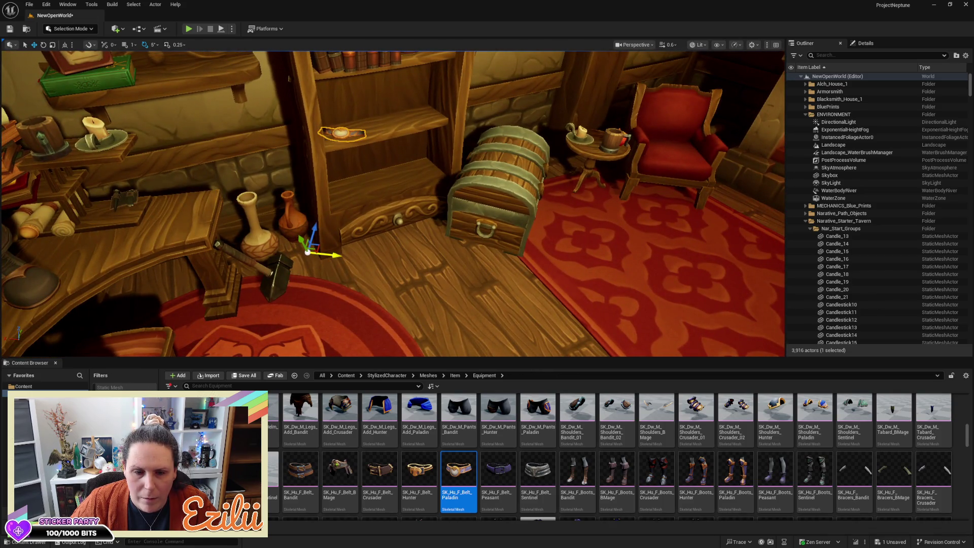
pyautogui.moveTo(331, 258); pyautogui.dragTo(319, 260)
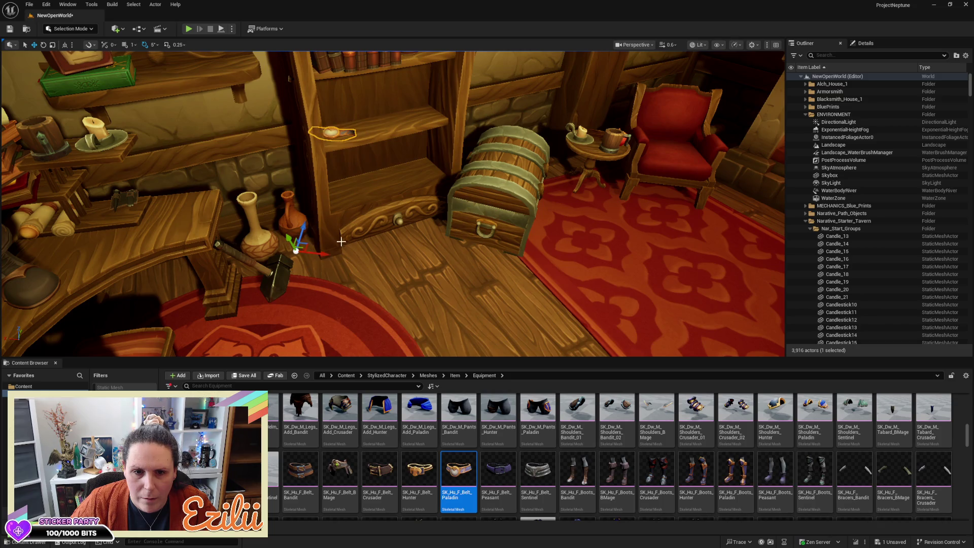
pyautogui.press('a')
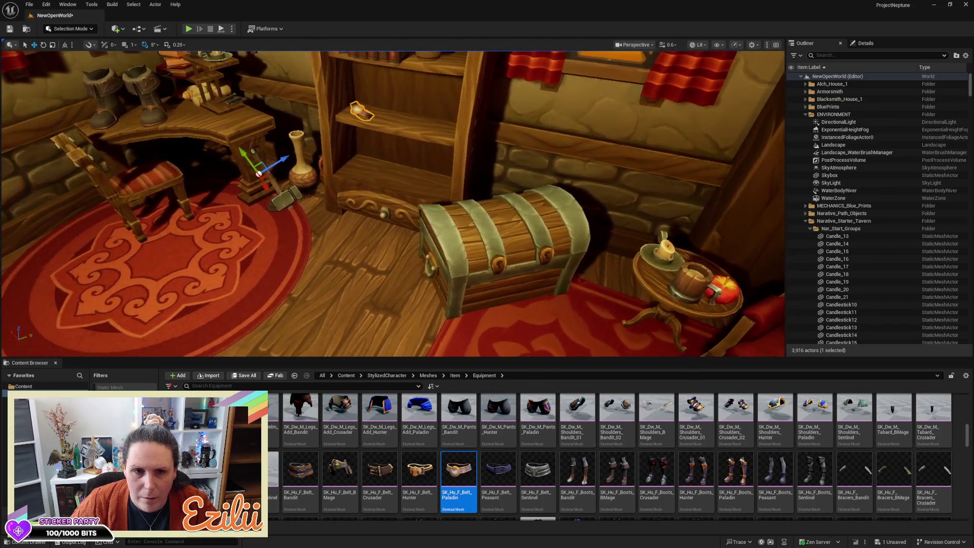
pyautogui.moveTo(264, 188); pyautogui.dragTo(268, 198)
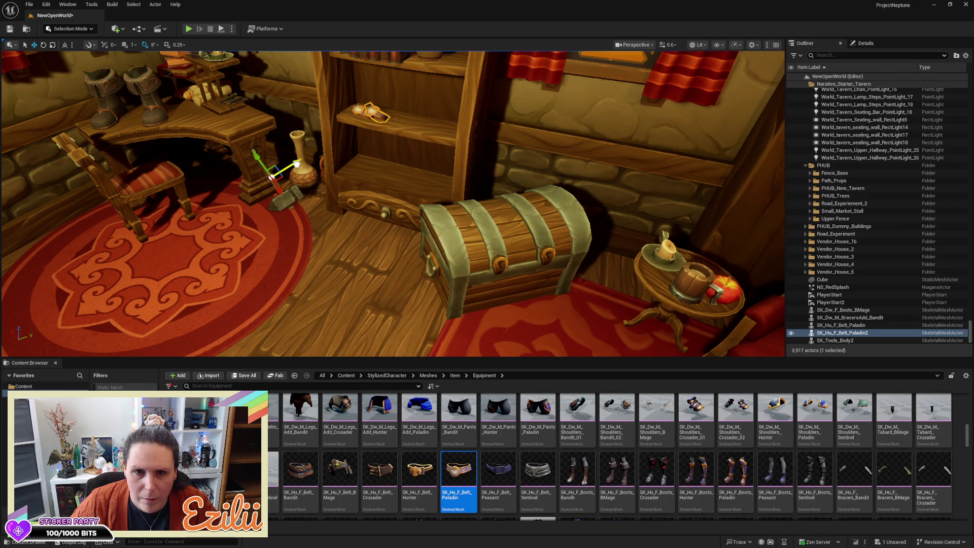
# - Frame the duplicated Paladin belt, then drop a Peasant belt onto the top shelf
pyautogui.press('f')
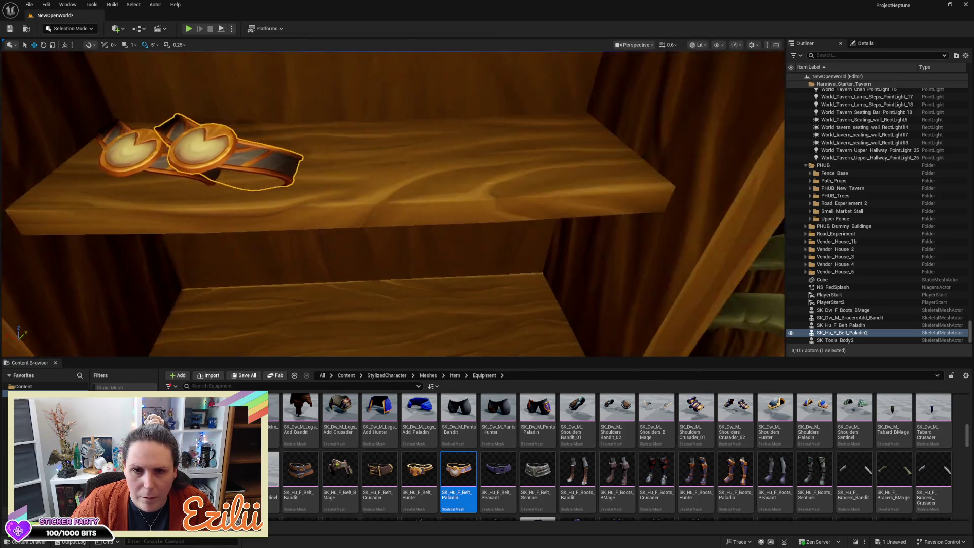
pyautogui.scroll(1, 392, 204)
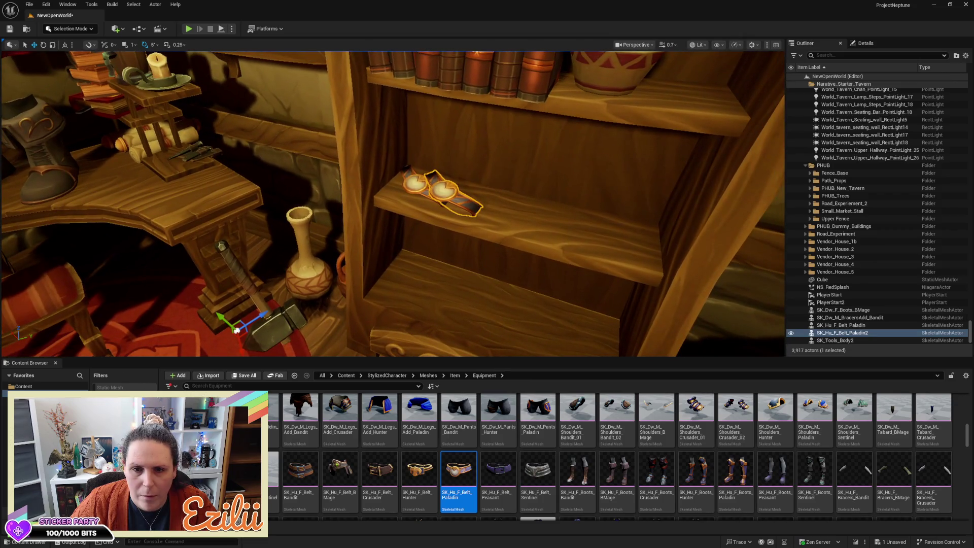
pyautogui.scroll(-1, 392, 204)
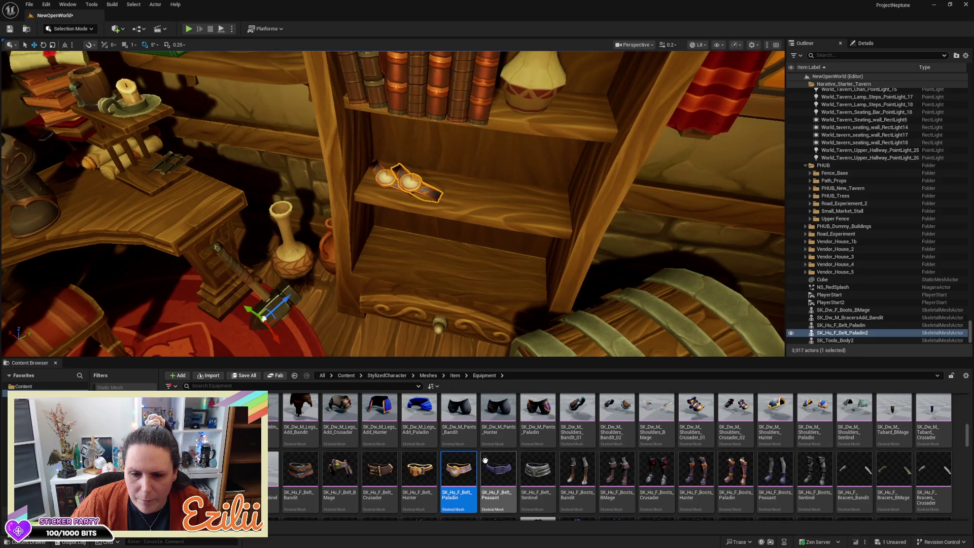
pyautogui.moveTo(491, 474)
pyautogui.mouseDown()
pyautogui.moveTo(479, 235)
pyautogui.moveTo(469, 287)
pyautogui.mouseUp()
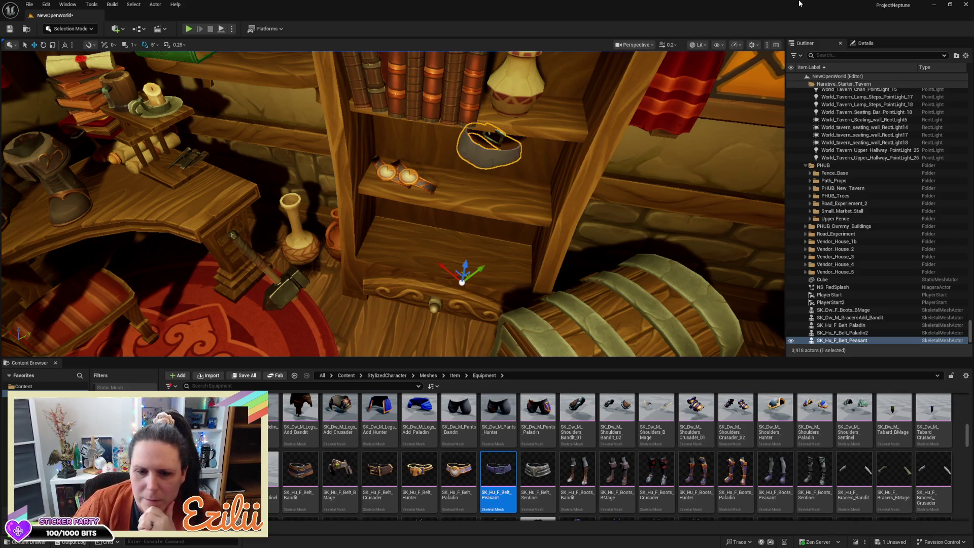
# - Turn the Peasant belt to -175° and lower the splitter to enlarge the viewport
pyautogui.press('e')
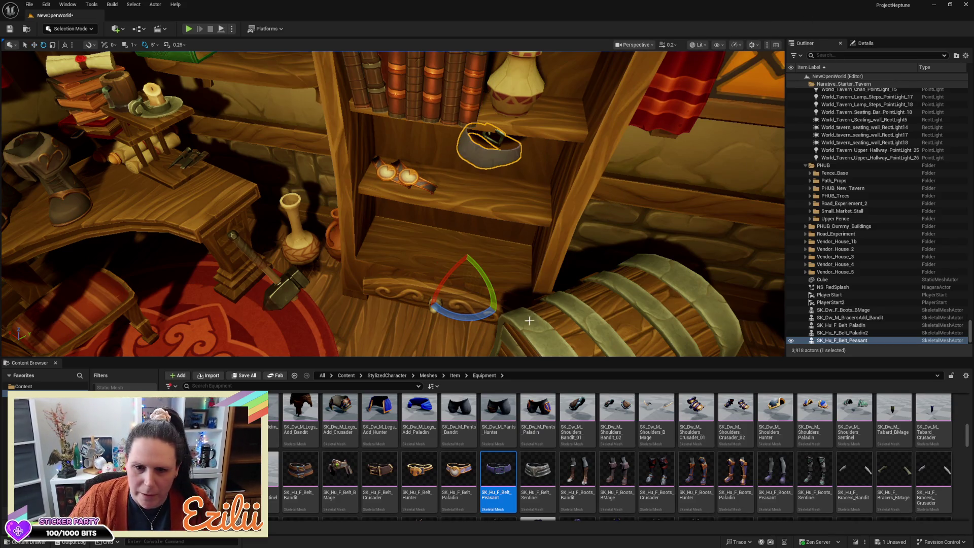
pyautogui.moveTo(461, 319)
pyautogui.mouseDown()
pyautogui.moveTo(454, 325)
pyautogui.moveTo(495, 317)
pyautogui.moveTo(456, 264)
pyautogui.moveTo(465, 259)
pyautogui.moveTo(496, 306)
pyautogui.mouseUp()
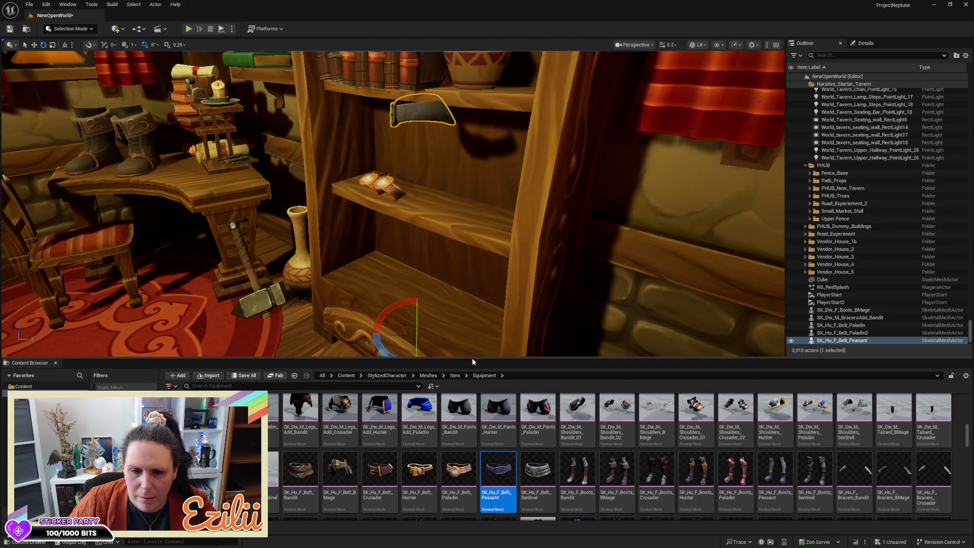
pyautogui.moveTo(472, 358); pyautogui.dragTo(478, 546)
# - Lower the Peasant belt onto the shelf beside the Paladin belts and slide it left
pyautogui.press('w')
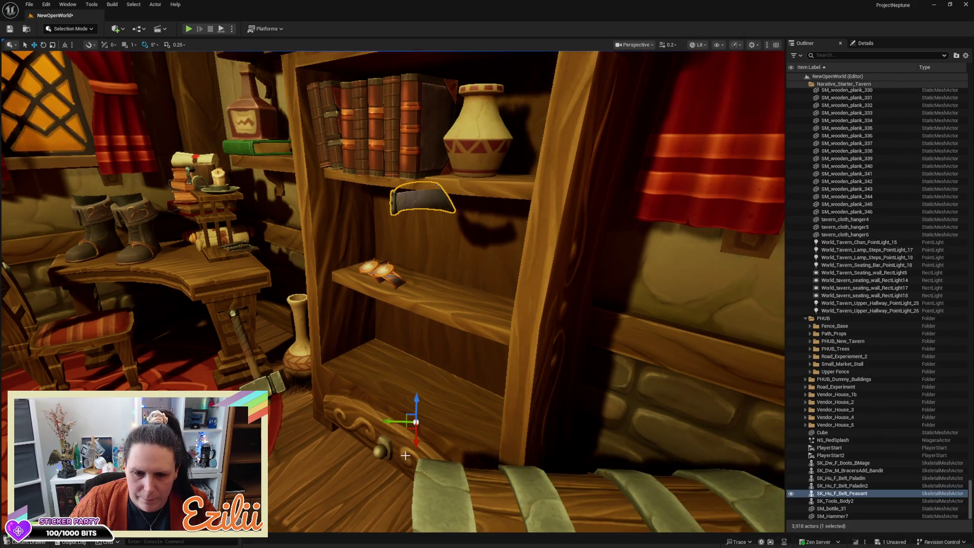
pyautogui.moveTo(412, 400); pyautogui.dragTo(391, 453)
pyautogui.moveTo(392, 292)
pyautogui.mouseDown()
pyautogui.moveTo(371, 287)
pyautogui.moveTo(596, 423)
pyautogui.mouseUp()
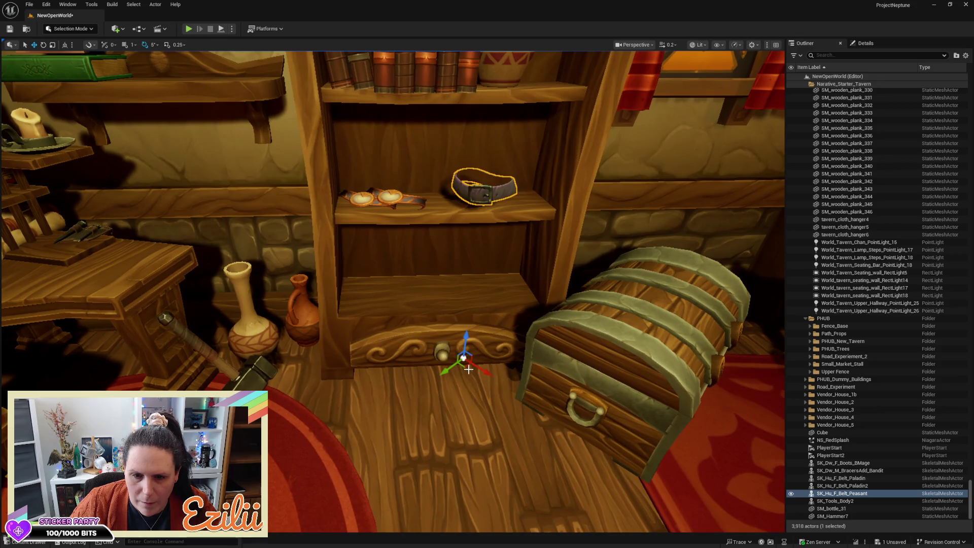
pyautogui.moveTo(467, 368)
pyautogui.mouseDown()
pyautogui.moveTo(457, 361)
pyautogui.moveTo(493, 356)
pyautogui.mouseUp()
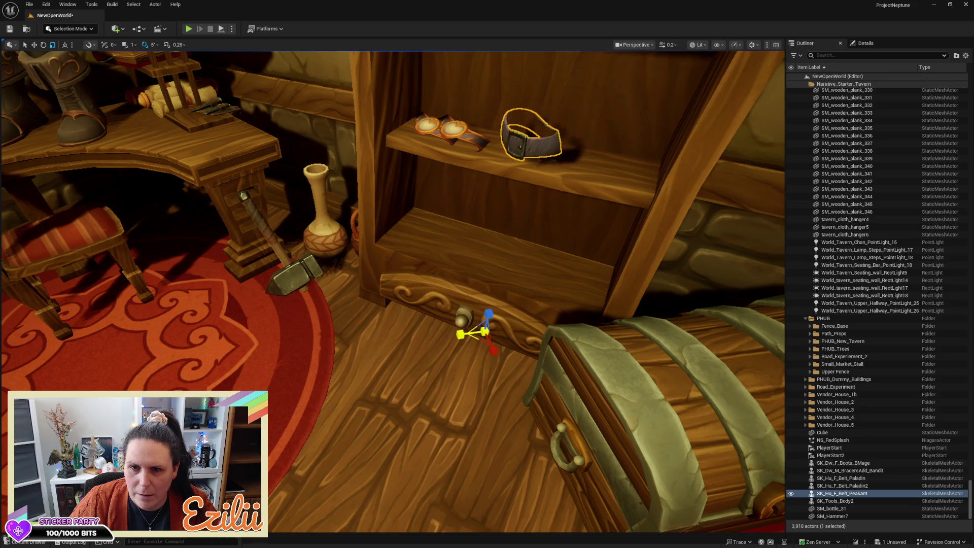
pyautogui.moveTo(459, 334); pyautogui.dragTo(480, 331)
pyautogui.moveTo(549, 336)
pyautogui.mouseDown()
pyautogui.moveTo(539, 337)
pyautogui.moveTo(549, 336)
pyautogui.mouseUp()
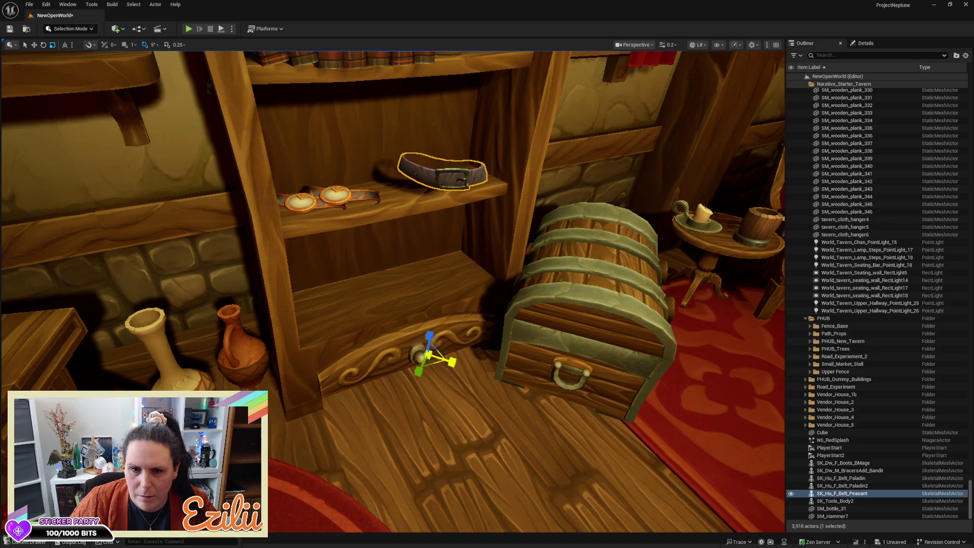
pyautogui.moveTo(548, 337); pyautogui.dragTo(453, 365)
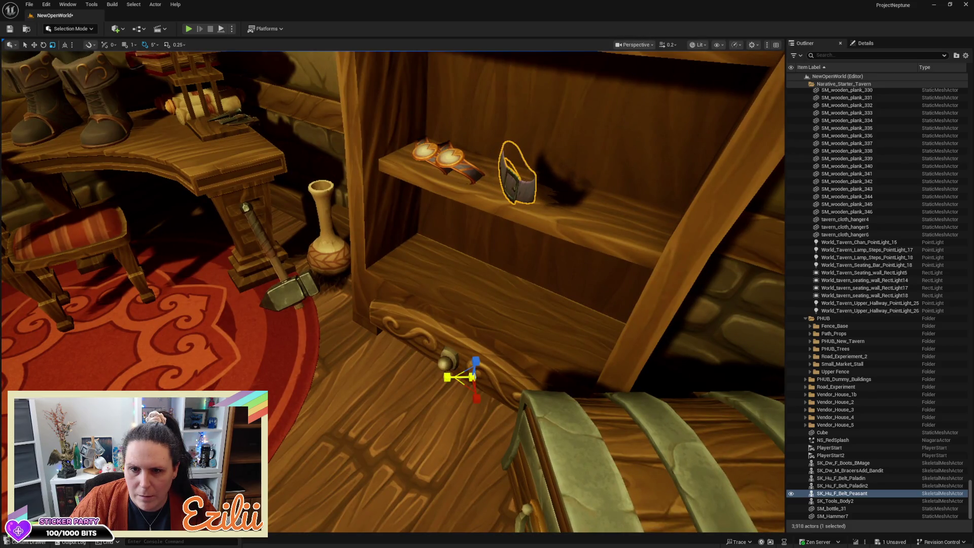
# - Stand the Peasant belt up on its edge with a -90° rotation
pyautogui.press('e')
pyautogui.moveTo(453, 370)
pyautogui.mouseDown()
pyautogui.moveTo(516, 361)
pyautogui.moveTo(517, 379)
pyautogui.moveTo(492, 253)
pyautogui.moveTo(499, 220)
pyautogui.moveTo(523, 242)
pyautogui.moveTo(327, 241)
pyautogui.moveTo(313, 212)
pyautogui.moveTo(320, 192)
pyautogui.moveTo(318, 205)
pyautogui.moveTo(284, 223)
pyautogui.moveTo(186, 225)
pyautogui.moveTo(203, 194)
pyautogui.moveTo(277, 181)
pyautogui.moveTo(245, 203)
pyautogui.mouseUp()
pyautogui.press('w')
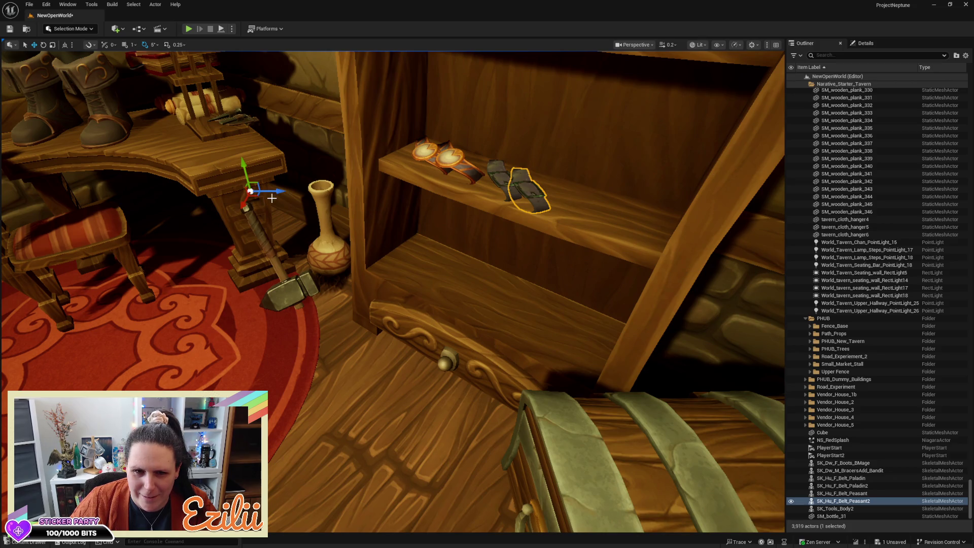
# - Adjust the Peasant belt copies' angles, turning the third belt by 10°
pyautogui.press('e')
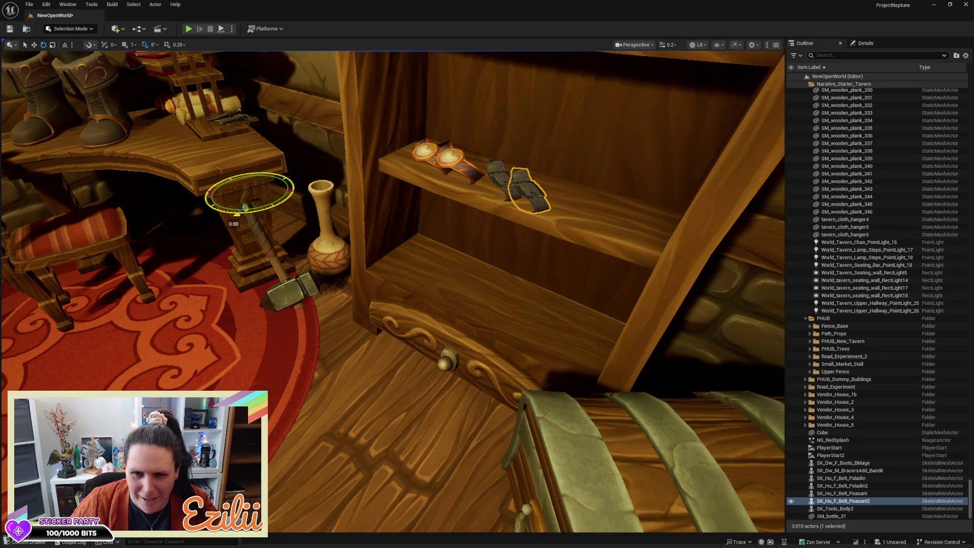
pyautogui.moveTo(245, 208)
pyautogui.mouseDown()
pyautogui.moveTo(251, 191)
pyautogui.moveTo(308, 188)
pyautogui.mouseUp()
pyautogui.press('w')
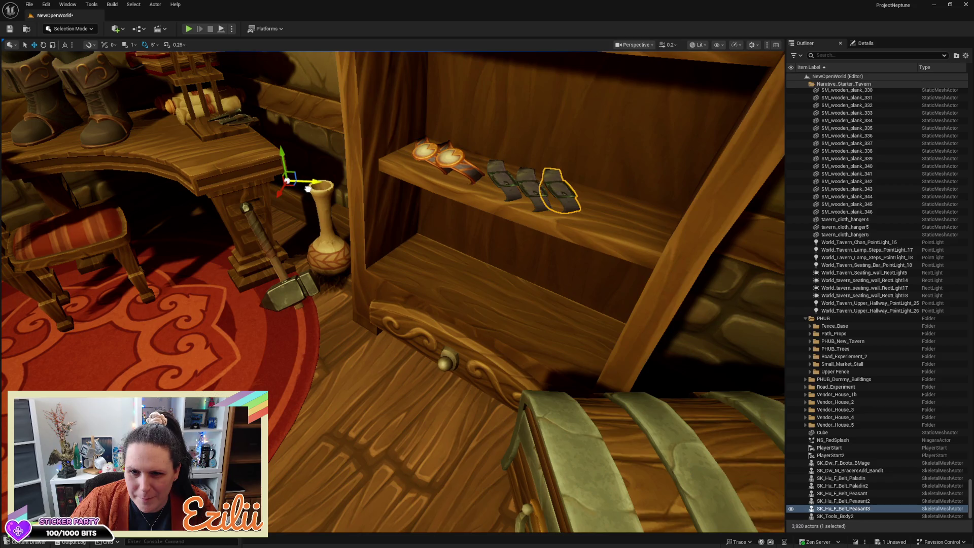
pyautogui.press('e')
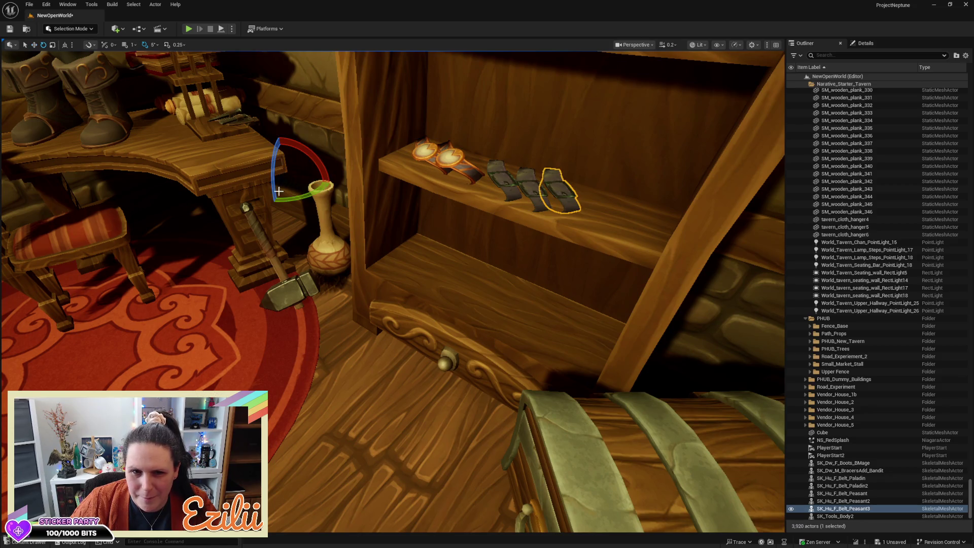
pyautogui.moveTo(280, 200)
pyautogui.mouseDown()
pyautogui.moveTo(287, 196)
pyautogui.moveTo(295, 212)
pyautogui.moveTo(308, 203)
pyautogui.moveTo(261, 208)
pyautogui.moveTo(326, 219)
pyautogui.mouseUp()
pyautogui.press('w')
# - Deselect to review the belt row on the bookshelf, then reselect the Peasant3 belt
pyautogui.press('Escape')
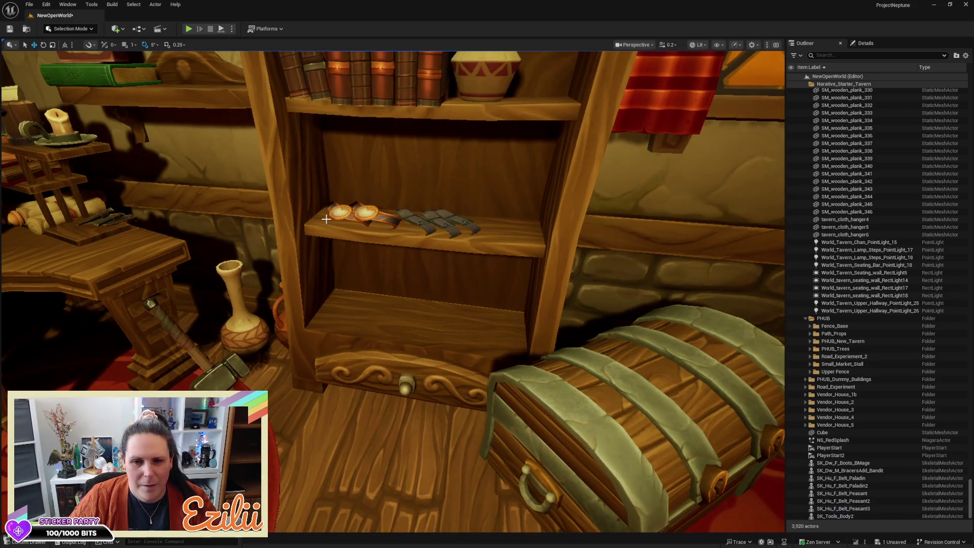
pyautogui.moveTo(355, 284); pyautogui.dragTo(349, 277)
pyautogui.moveTo(452, 300)
pyautogui.mouseDown()
pyautogui.moveTo(450, 317)
pyautogui.moveTo(455, 301)
pyautogui.mouseUp()
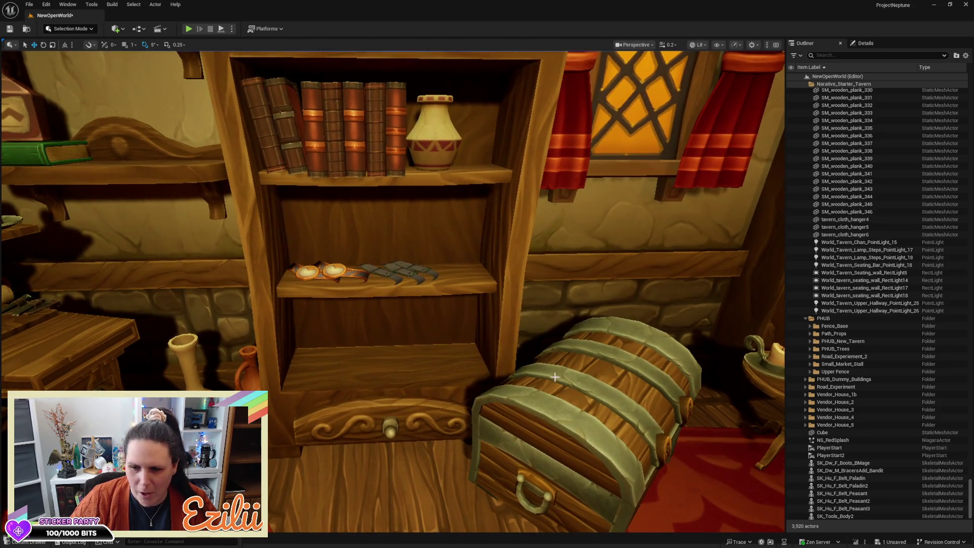
pyautogui.click(416, 261)
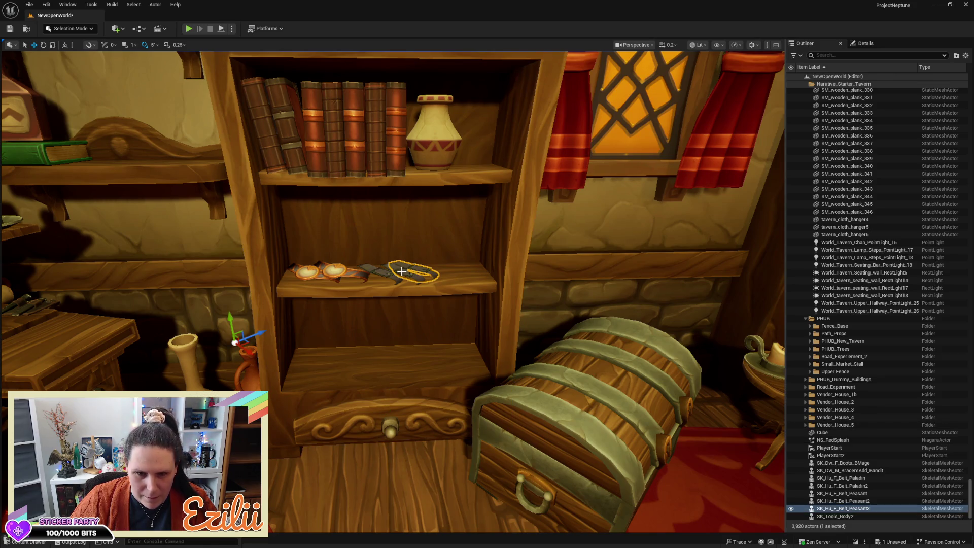
# - Select all five shelf belts and use Move To to put them in an Outliner folder
pyautogui.moveTo(408, 269); pyautogui.dragTo(414, 248)
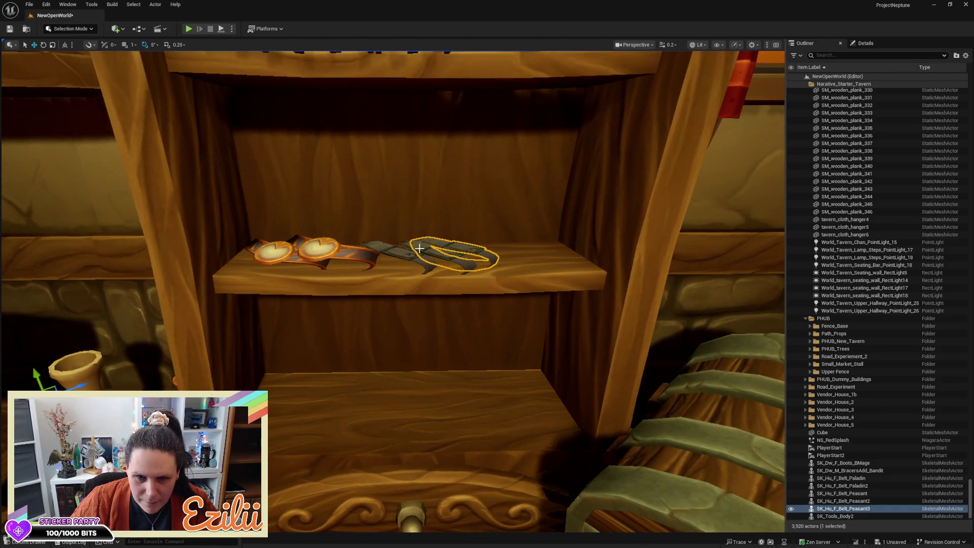
pyautogui.keyDown('ctrl'); pyautogui.click(411, 256); pyautogui.keyUp('ctrl')
pyautogui.keyDown('ctrl'); pyautogui.click(381, 257); pyautogui.keyUp('ctrl')
pyautogui.keyDown('ctrl'); pyautogui.click(307, 256); pyautogui.keyUp('ctrl')
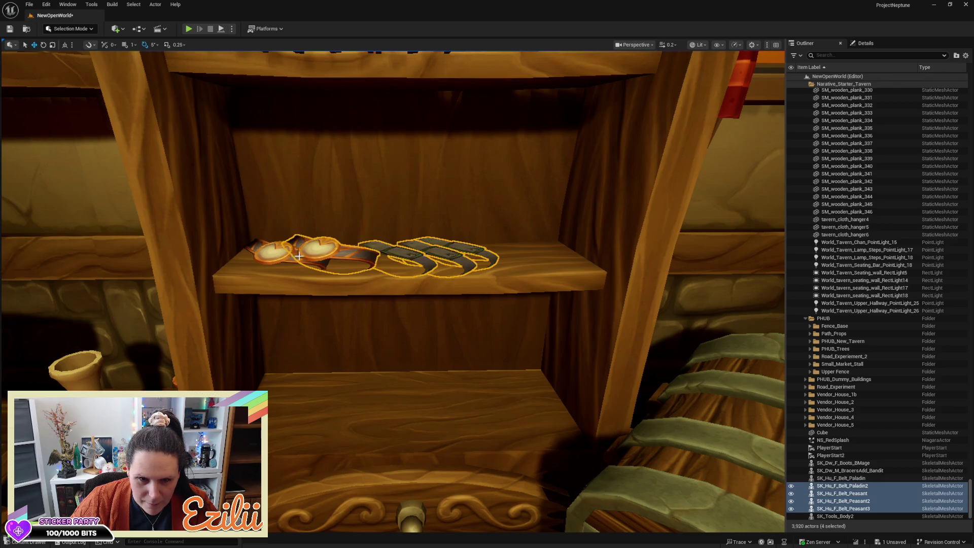
pyautogui.keyDown('ctrl'); pyautogui.click(287, 256); pyautogui.keyUp('ctrl')
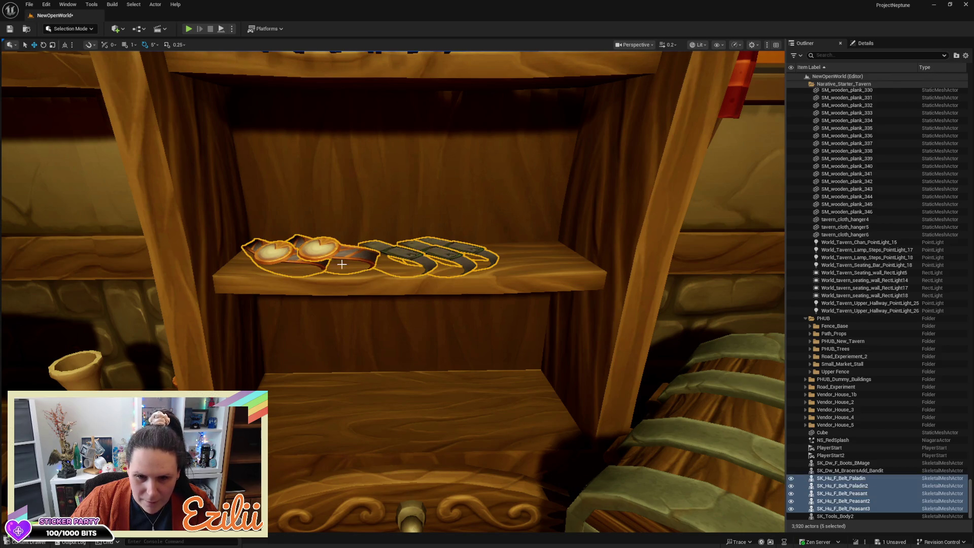
pyautogui.rightClick(832, 480)
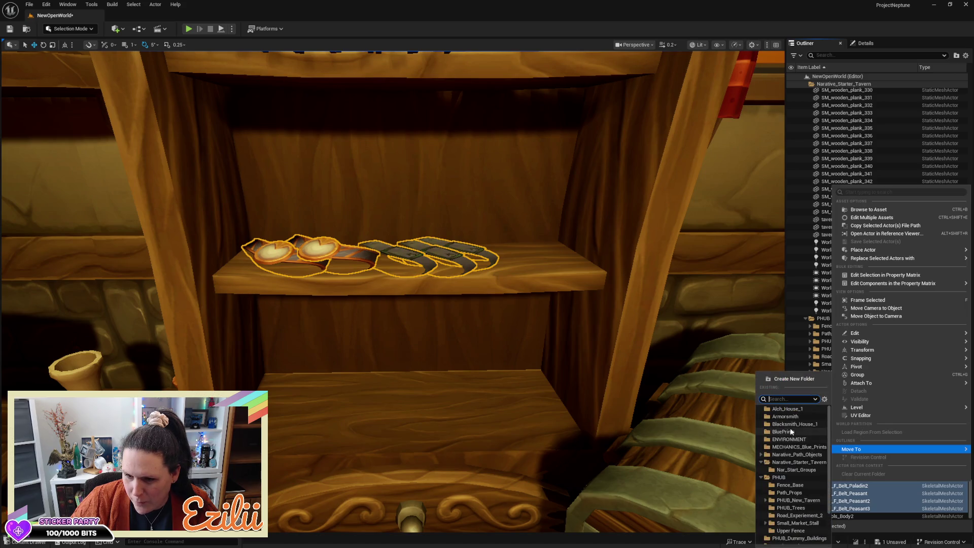
pyautogui.click(785, 417)
pyautogui.scroll(-6, 727, 406)
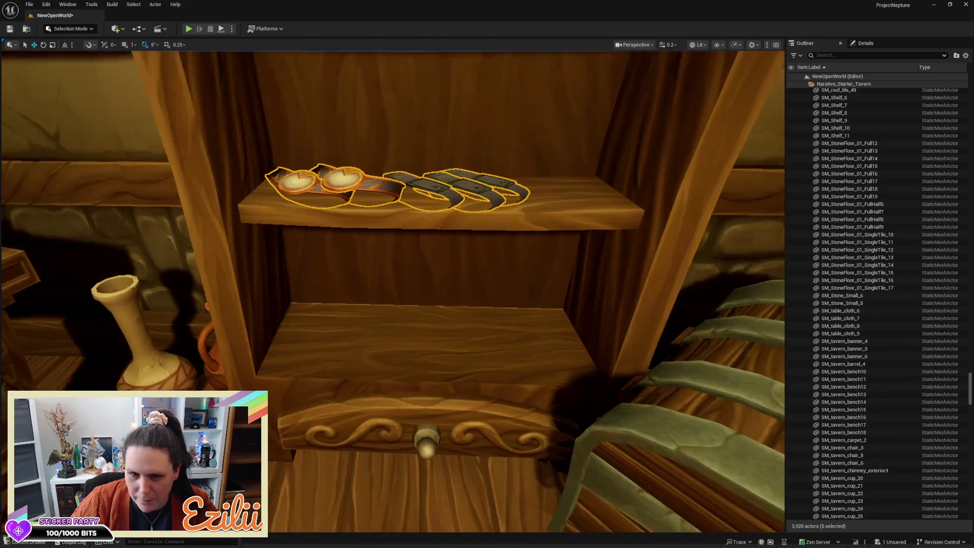
pyautogui.scroll(-3, 393, 290)
pyautogui.press('Escape')
pyautogui.scroll(-4, 394, 291)
pyautogui.scroll(3, 393, 290)
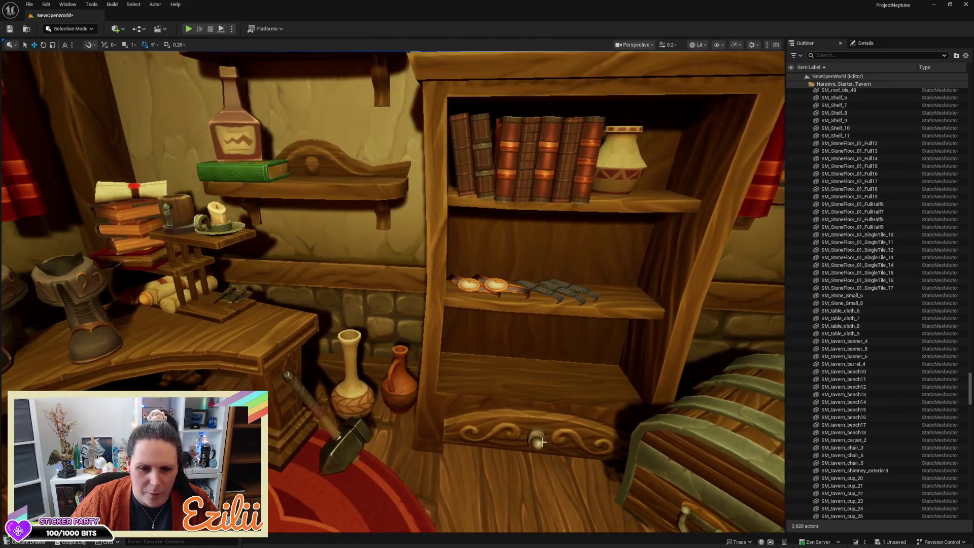
# - Select the hammer, small tool, boots, bracers and bottle around the desk
pyautogui.click(322, 414)
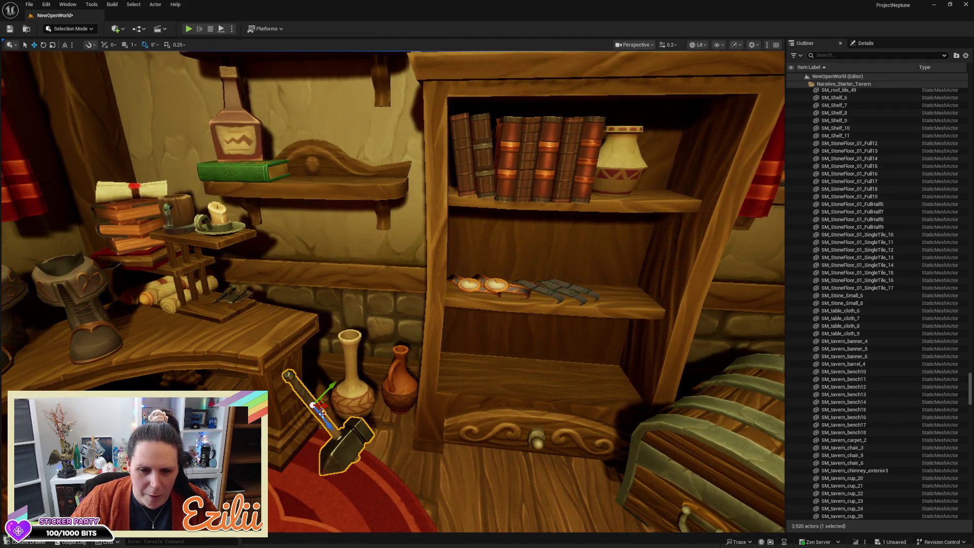
pyautogui.keyDown('ctrl'); pyautogui.click(234, 297); pyautogui.keyUp('ctrl')
pyautogui.press('f')
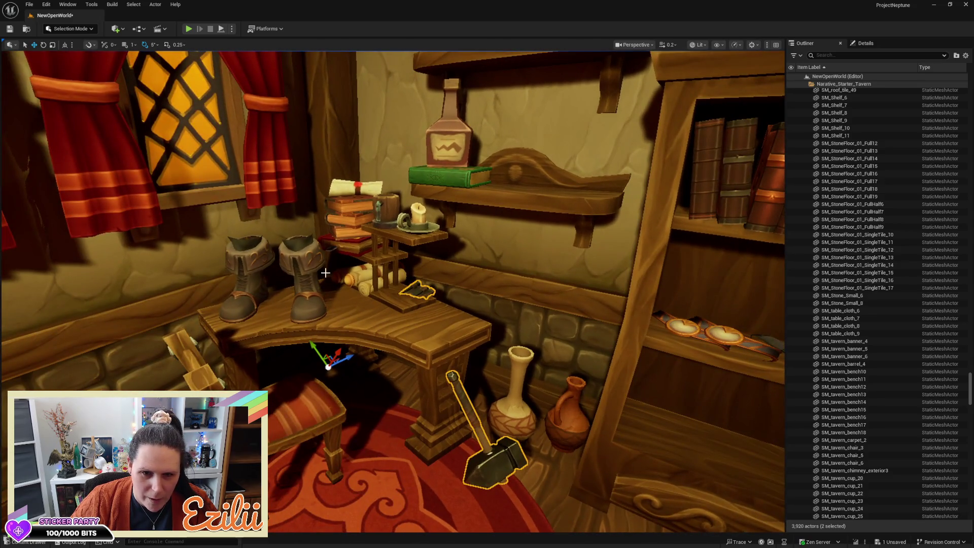
pyautogui.keyDown('ctrl'); pyautogui.click(313, 261); pyautogui.keyUp('ctrl')
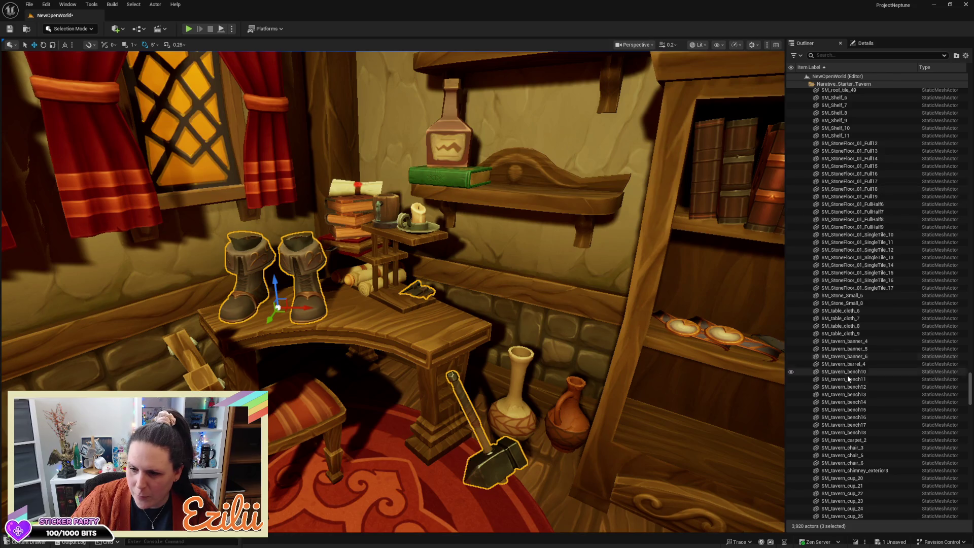
pyautogui.scroll(-10, 848, 375)
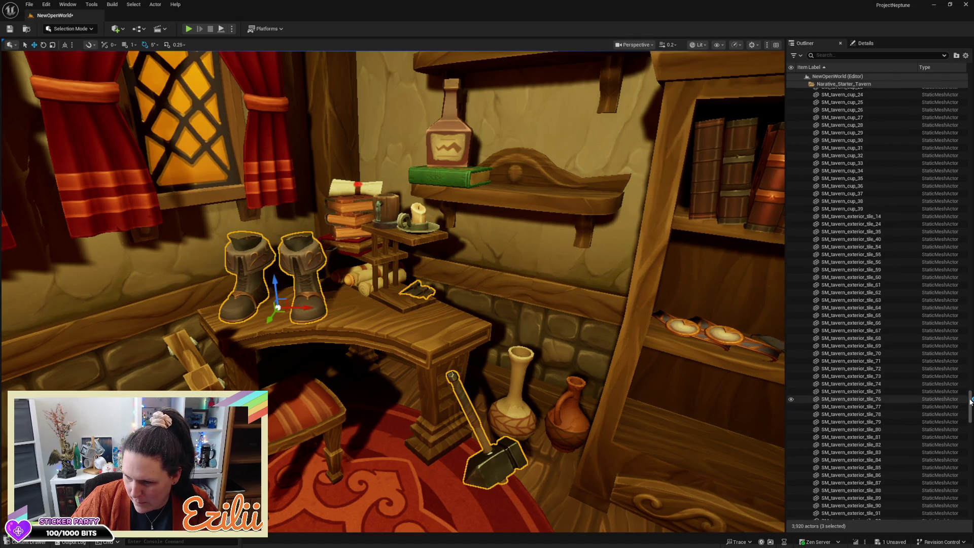
pyautogui.moveTo(970, 404); pyautogui.dragTo(970, 507)
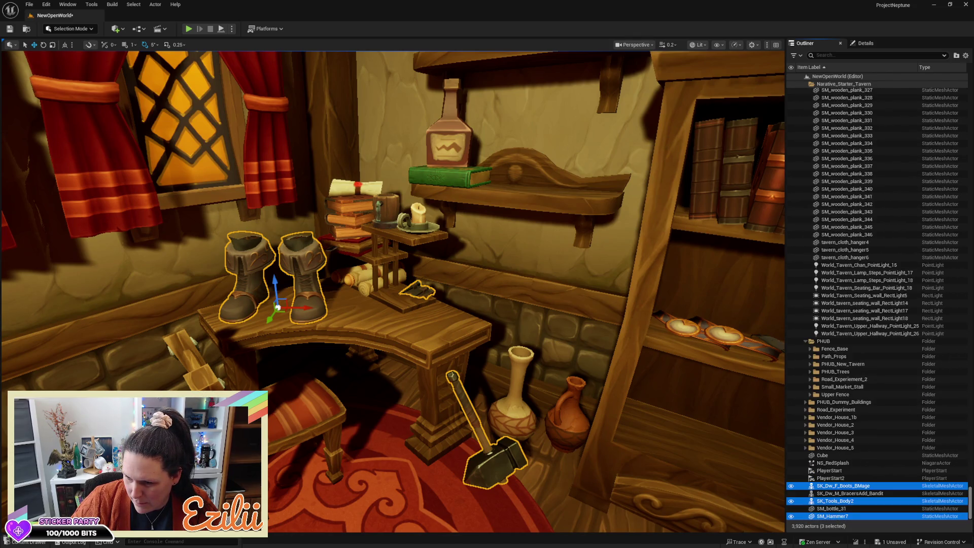
pyautogui.keyDown('shift'); pyautogui.click(885, 496); pyautogui.keyUp('shift')
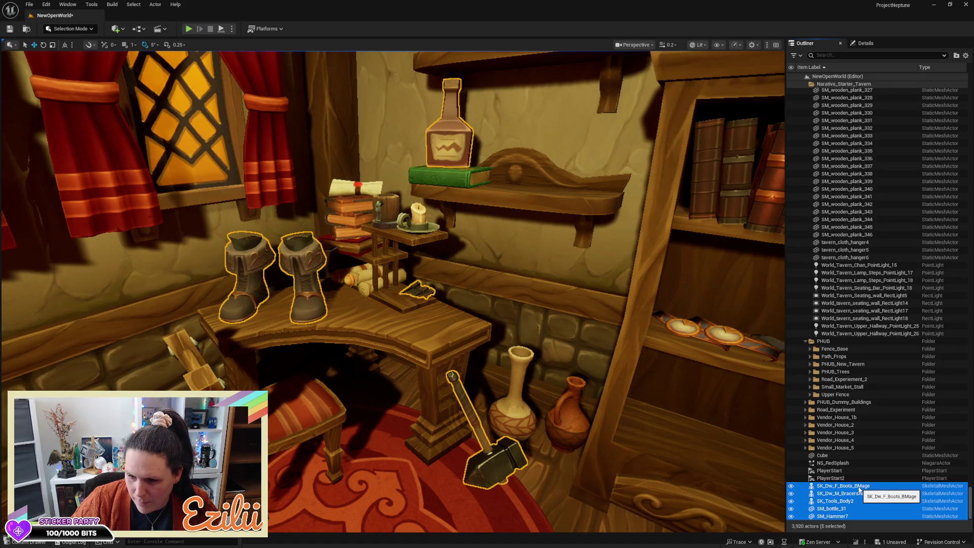
pyautogui.moveTo(609, 355)
pyautogui.mouseDown()
pyautogui.moveTo(776, 353)
pyautogui.moveTo(776, 335)
pyautogui.mouseUp()
pyautogui.press('f')
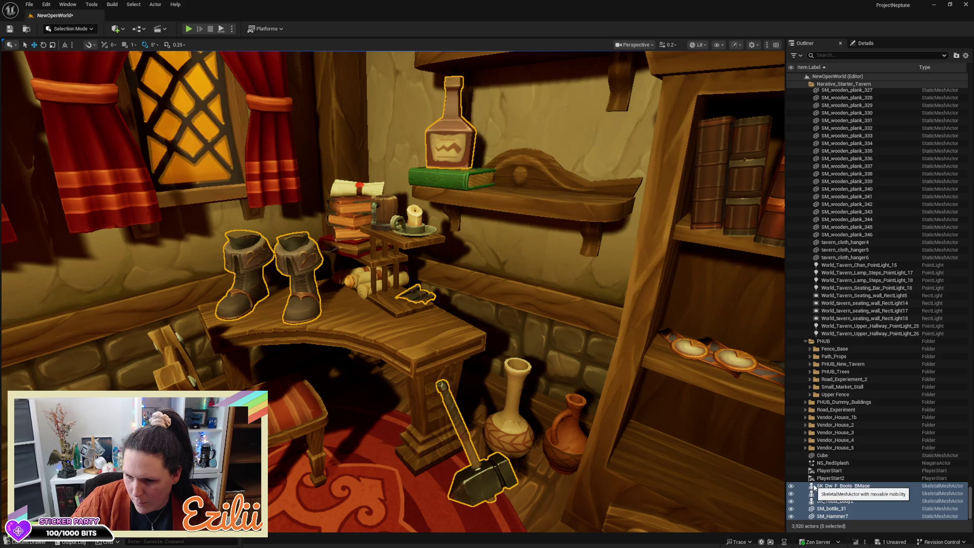
# - Move the five desk props into an Outliner folder, then look toward the bookshelf and chest
pyautogui.rightClick(827, 485)
pyautogui.moveTo(843, 452)
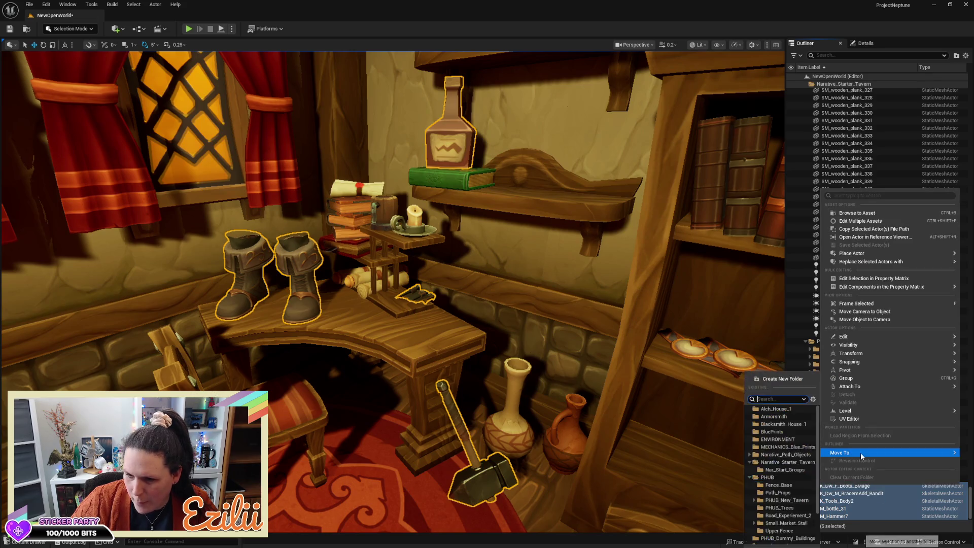
pyautogui.click(768, 416)
pyautogui.press('Escape')
pyautogui.moveTo(768, 416); pyautogui.dragTo(736, 385)
pyautogui.moveTo(394, 292)
pyautogui.mouseDown()
pyautogui.moveTo(515, 292)
pyautogui.moveTo(325, 292)
pyautogui.mouseUp()
pyautogui.moveTo(597, 325)
pyautogui.mouseDown()
pyautogui.moveTo(584, 325)
pyautogui.moveTo(609, 326)
pyautogui.moveTo(609, 299)
pyautogui.moveTo(652, 290)
pyautogui.moveTo(637, 291)
pyautogui.mouseUp()
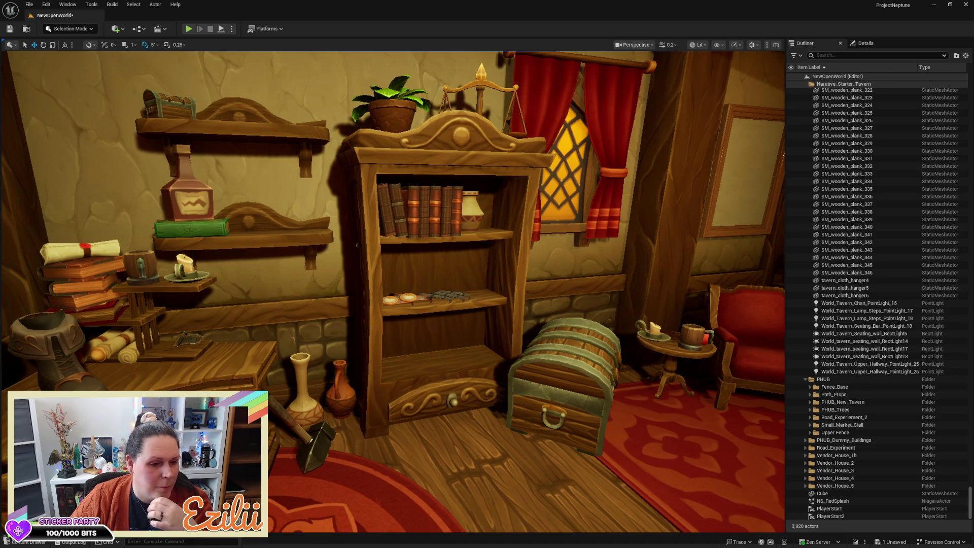
pyautogui.moveTo(471, 259)
pyautogui.mouseDown()
pyautogui.moveTo(548, 260)
pyautogui.moveTo(525, 220)
pyautogui.mouseUp()
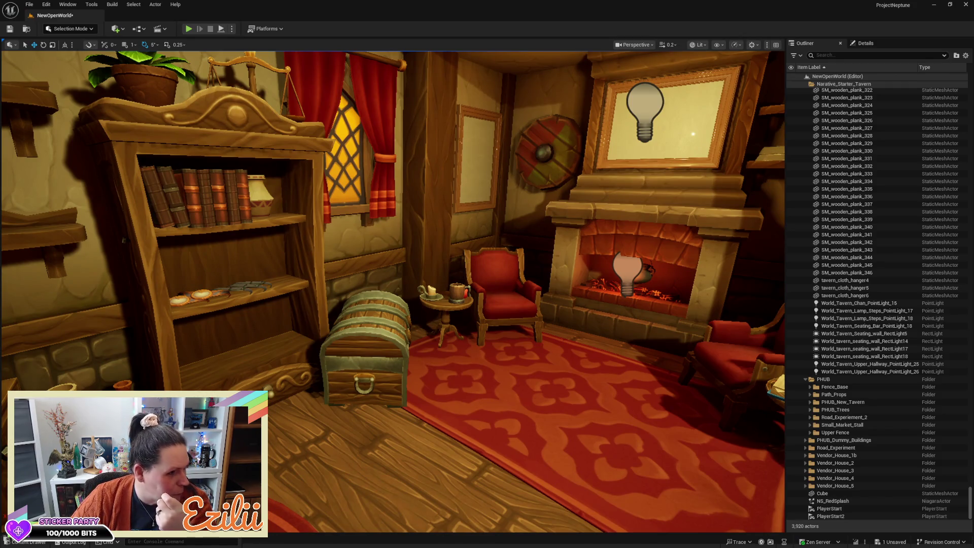
pyautogui.moveTo(663, 403)
pyautogui.mouseDown()
pyautogui.moveTo(721, 404)
pyautogui.moveTo(599, 404)
pyautogui.moveTo(665, 404)
pyautogui.moveTo(665, 390)
pyautogui.moveTo(586, 391)
pyautogui.mouseUp()
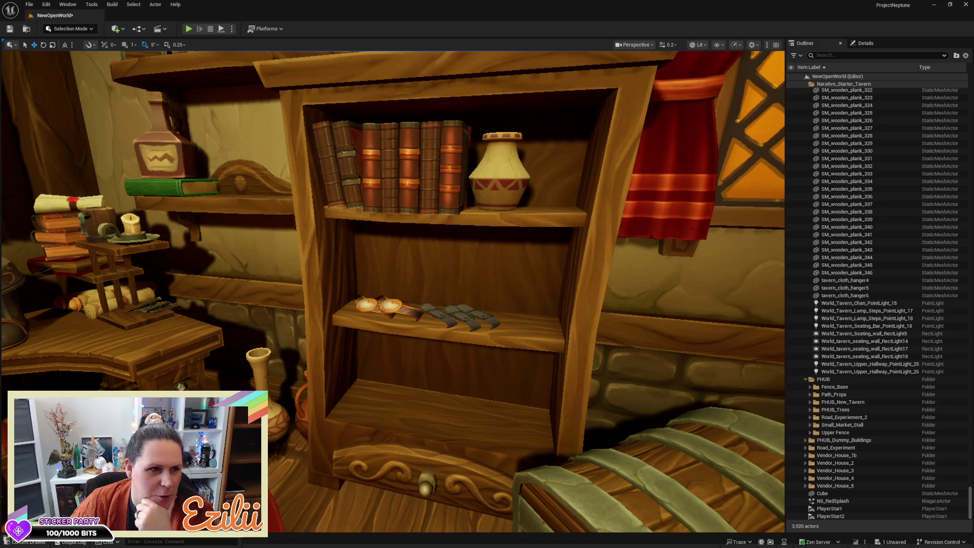
pyautogui.moveTo(434, 277); pyautogui.dragTo(429, 243)
pyautogui.moveTo(436, 282); pyautogui.dragTo(386, 282)
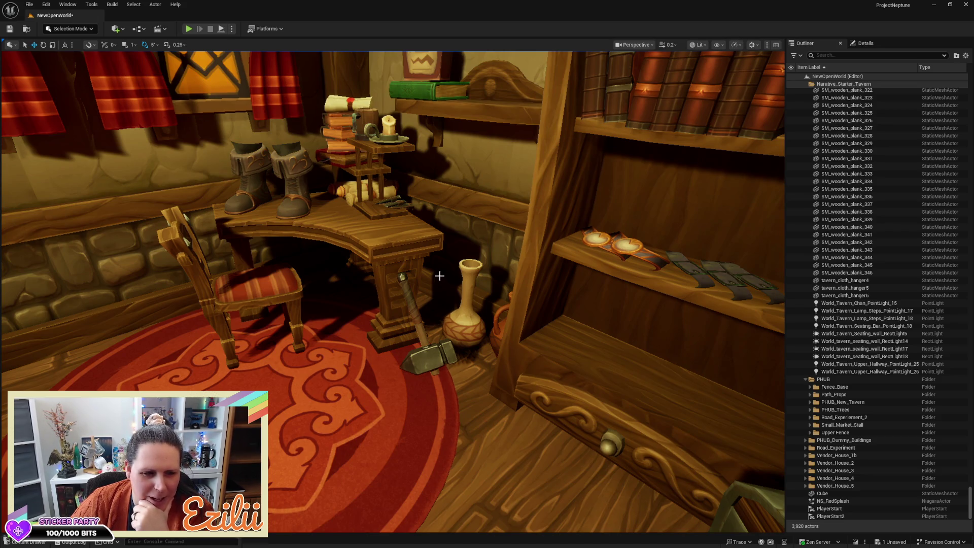
pyautogui.moveTo(440, 275); pyautogui.dragTo(440, 275)
pyautogui.scroll(-3, 440, 275)
pyautogui.scroll(-5, 440, 275)
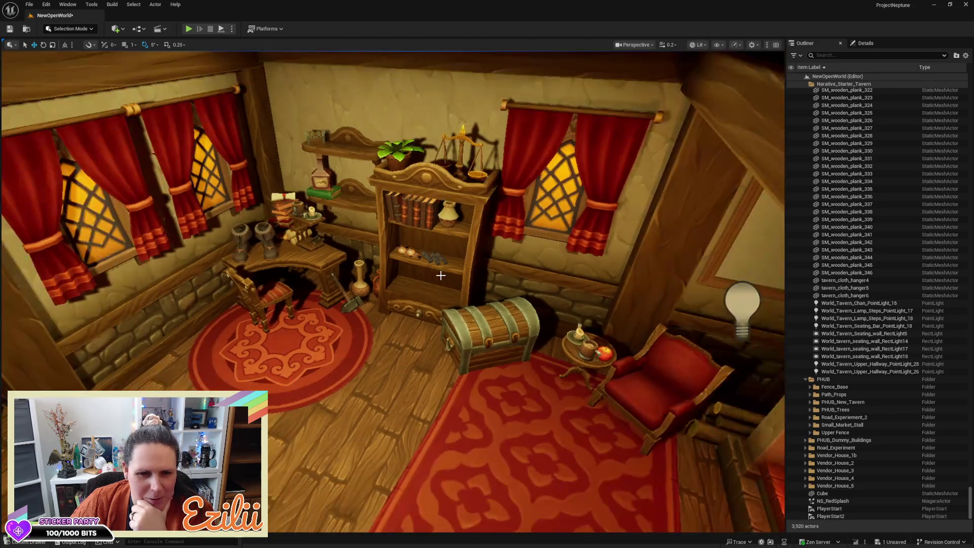
pyautogui.scroll(2, 441, 275)
pyautogui.moveTo(440, 275); pyautogui.dragTo(440, 276)
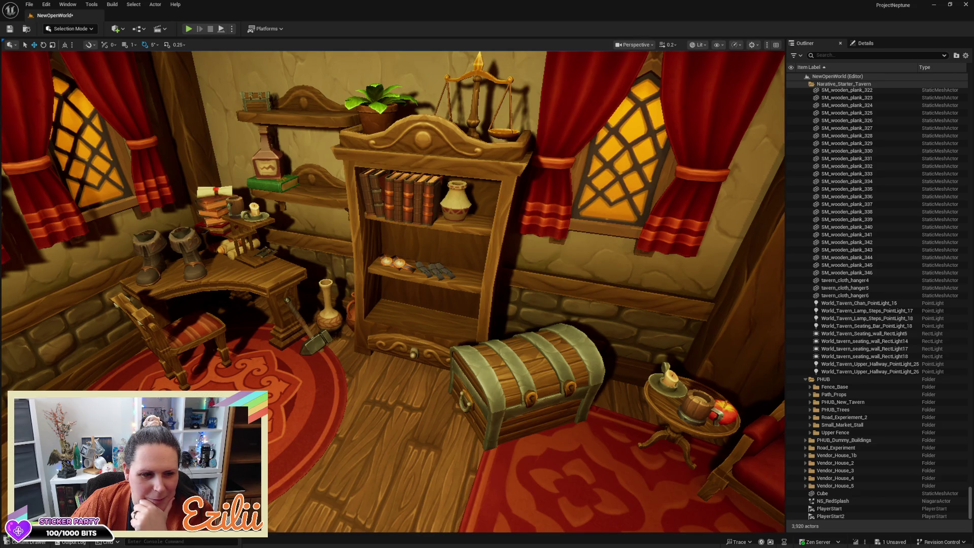
pyautogui.moveTo(440, 275); pyautogui.dragTo(441, 275)
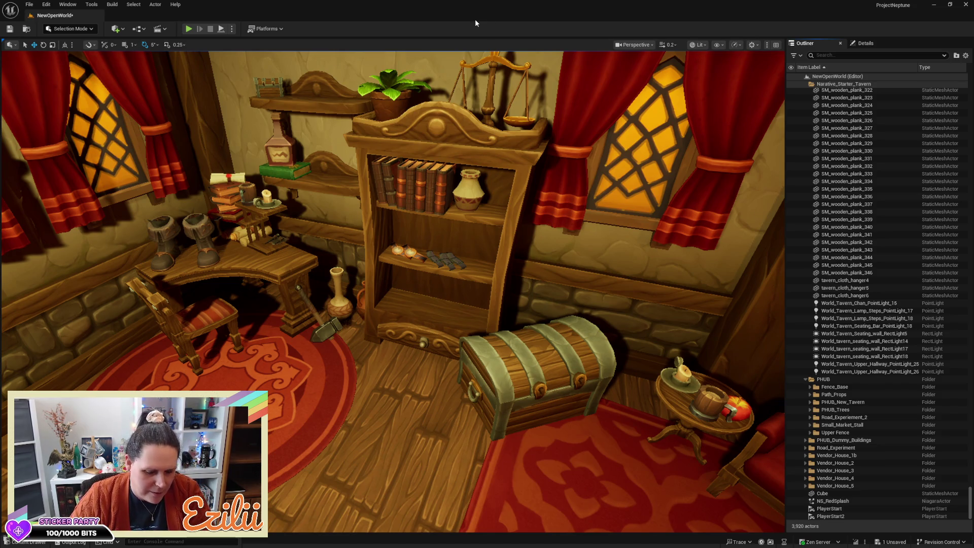
# - Turn Realtime back on, save all with Ctrl+S, and fly over to the dining table
pyautogui.hotkey('ctrl', 'r')
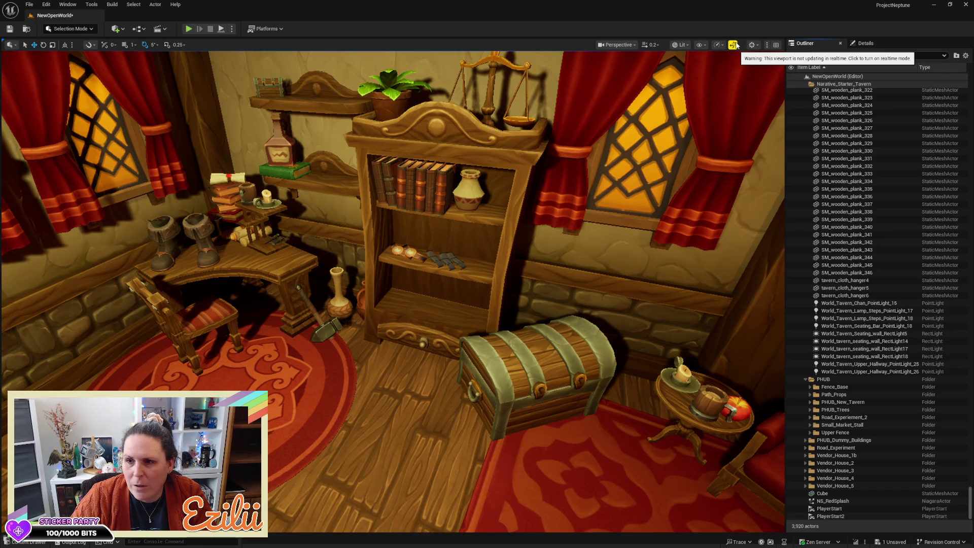
pyautogui.click(736, 45)
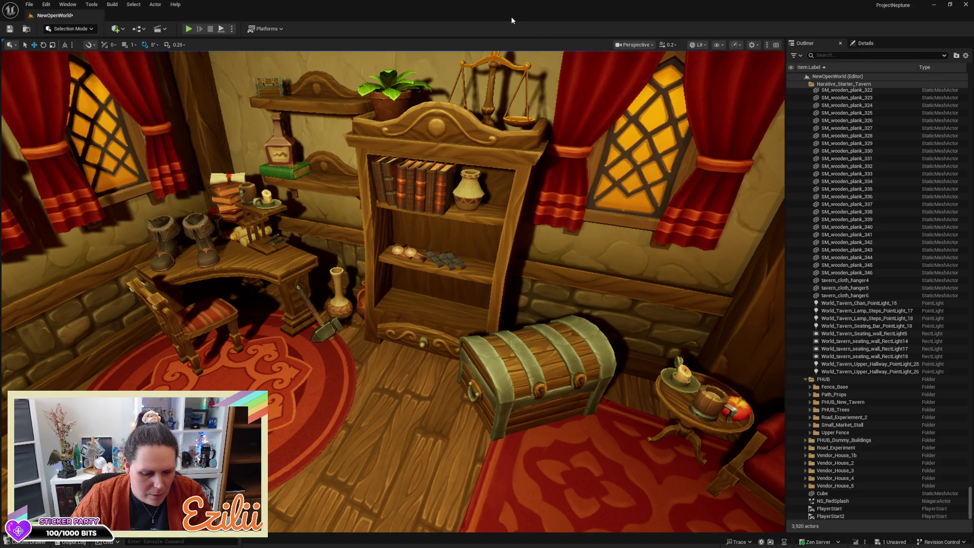
pyautogui.hotkey('ctrl', 's')
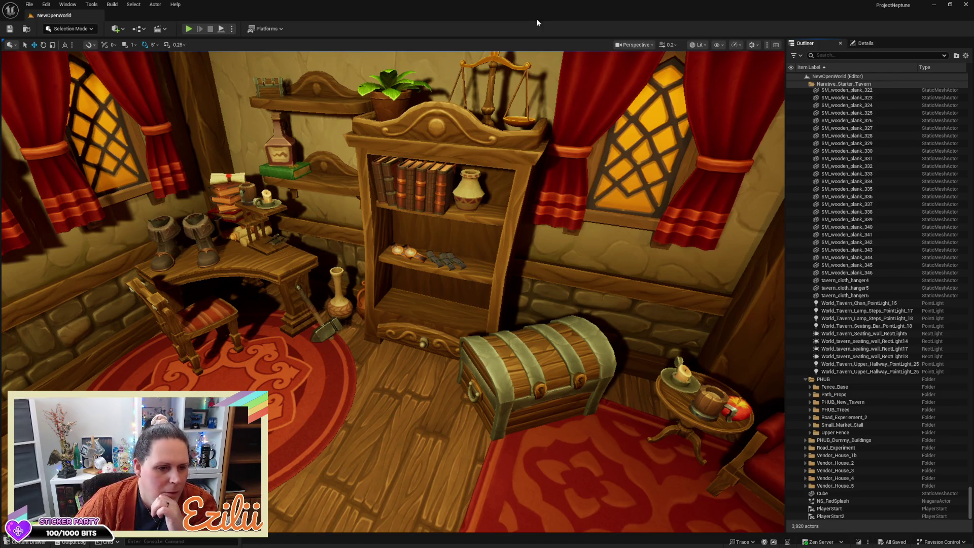
pyautogui.moveTo(398, 200)
pyautogui.mouseDown()
pyautogui.moveTo(350, 269)
pyautogui.moveTo(246, 312)
pyautogui.moveTo(370, 299)
pyautogui.moveTo(304, 302)
pyautogui.mouseUp()
pyautogui.press('s')
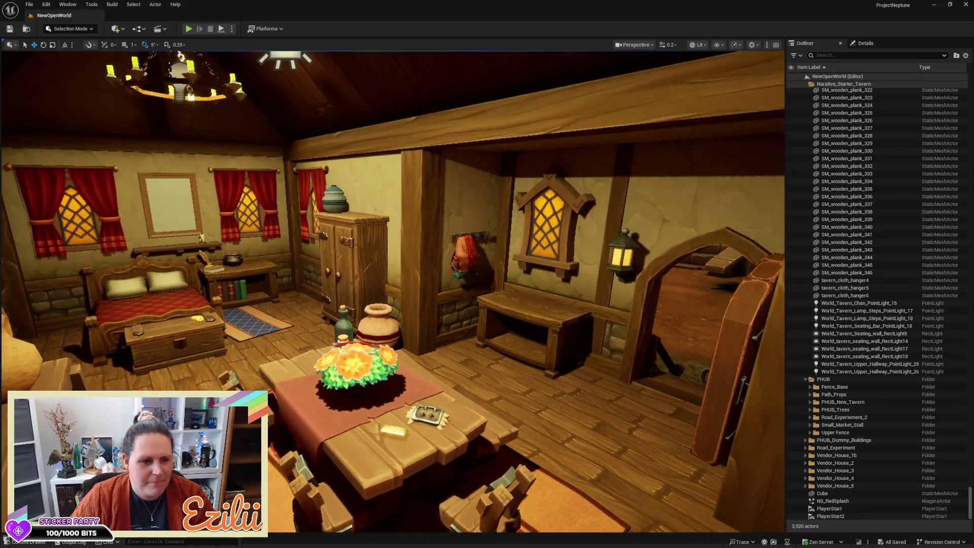
pyautogui.press('w')
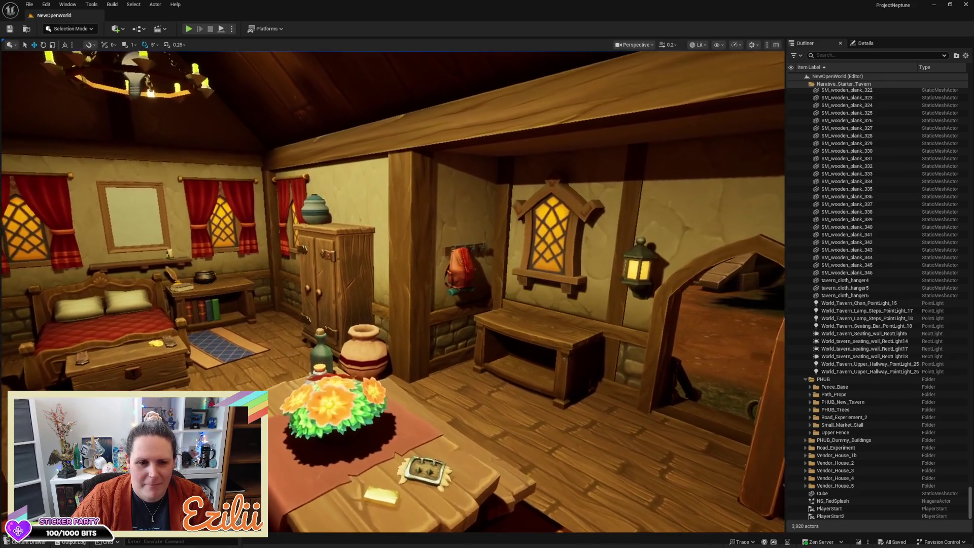
pyautogui.press('w')
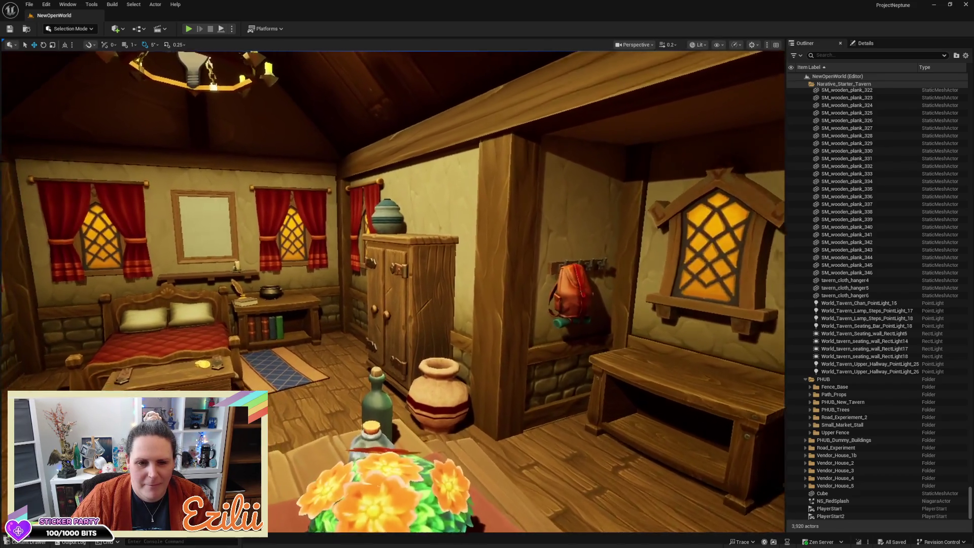
pyautogui.press('w')
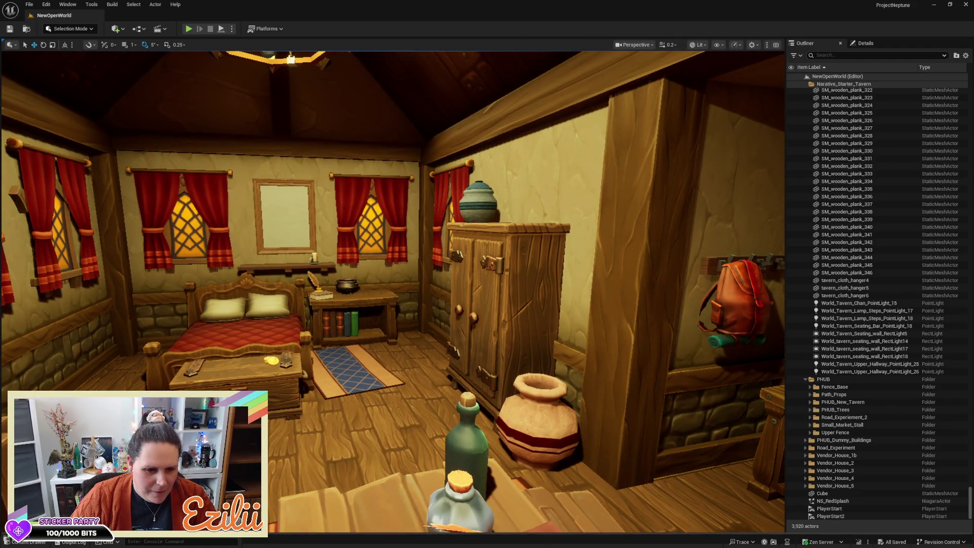
pyautogui.hotkey('ctrl', 'space')
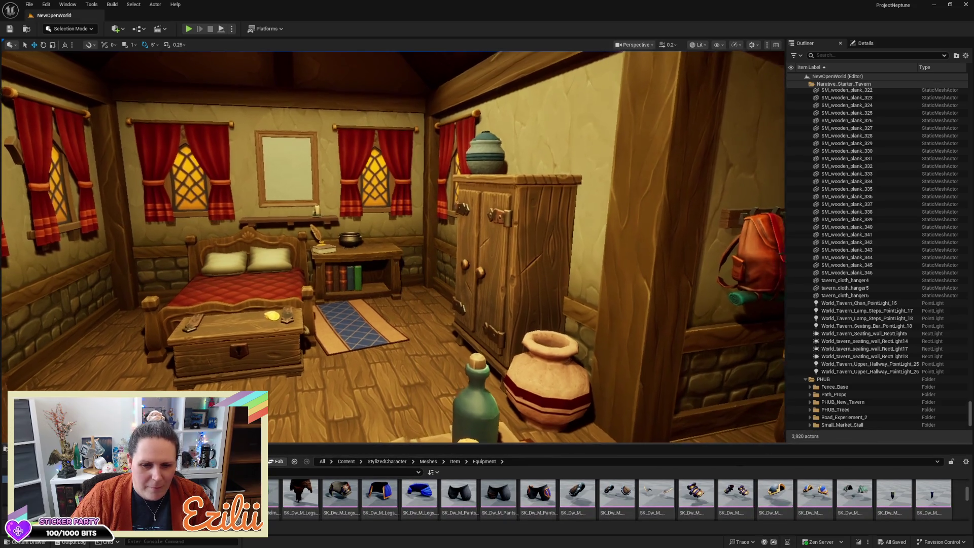
pyautogui.press('w')
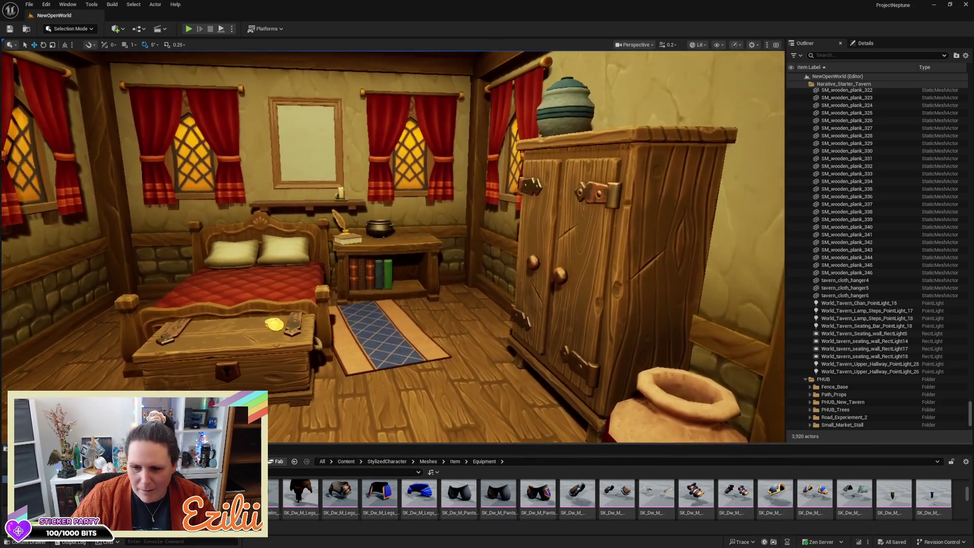
pyautogui.scroll(1, 393, 247)
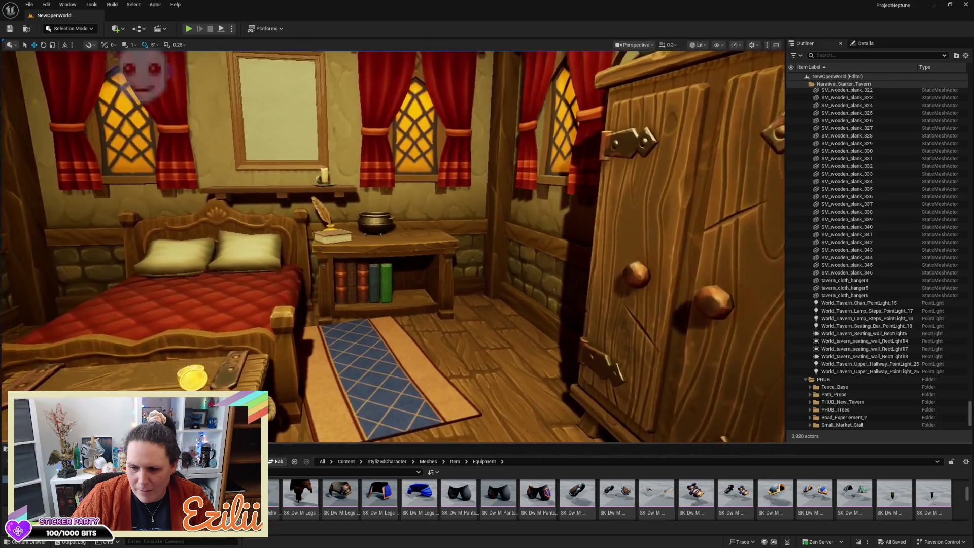
pyautogui.scroll(-1, 393, 247)
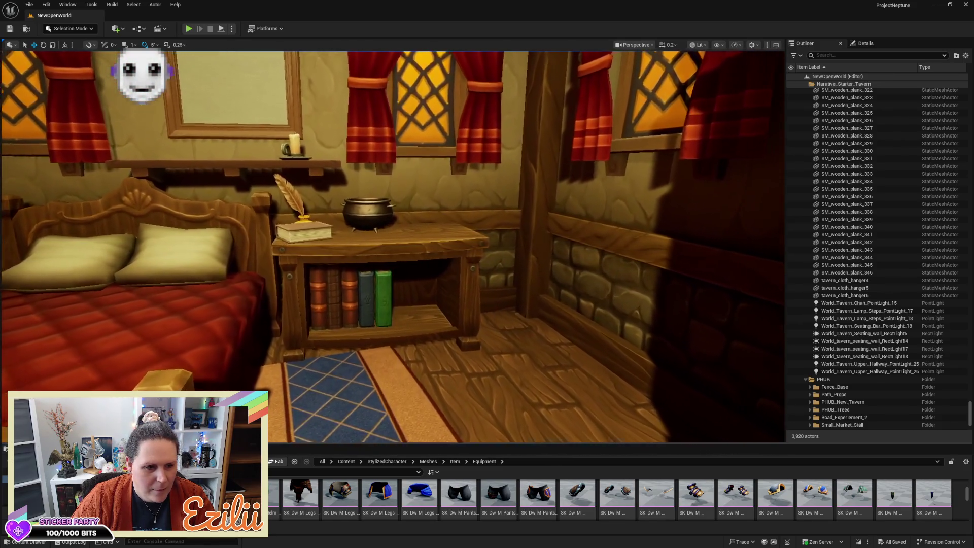
pyautogui.press('w')
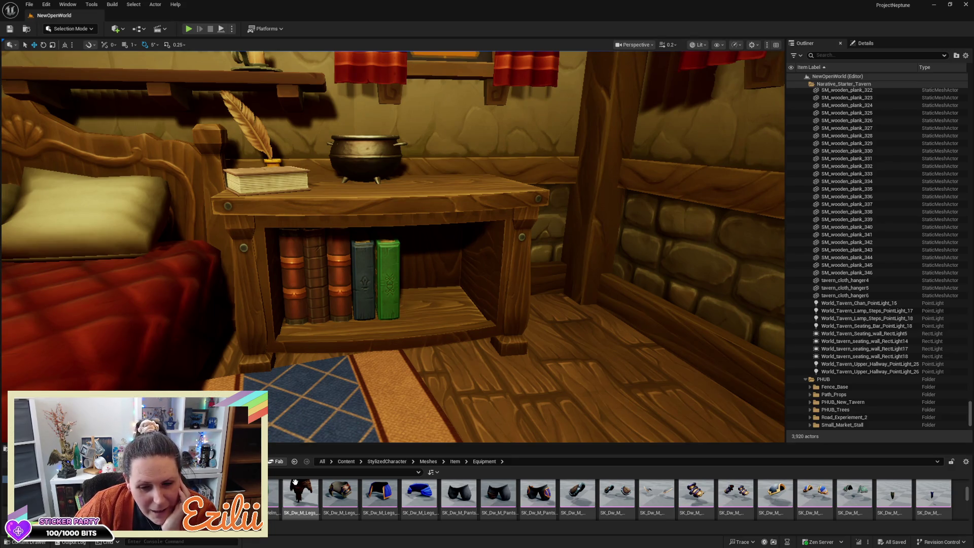
# - Drop the helmet mesh by the bedside table and lower it onto the lower shelf
pyautogui.moveTo(273, 495)
pyautogui.mouseDown()
pyautogui.moveTo(406, 348)
pyautogui.moveTo(454, 333)
pyautogui.moveTo(452, 431)
pyautogui.mouseUp()
pyautogui.moveTo(474, 352); pyautogui.dragTo(474, 352)
pyautogui.moveTo(434, 321); pyautogui.dragTo(426, 339)
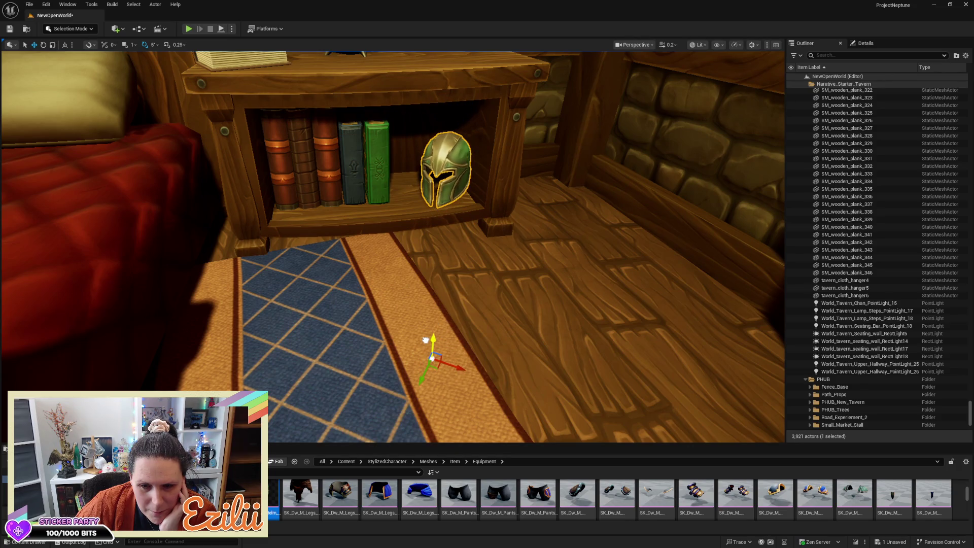
pyautogui.moveTo(455, 369); pyautogui.dragTo(433, 369)
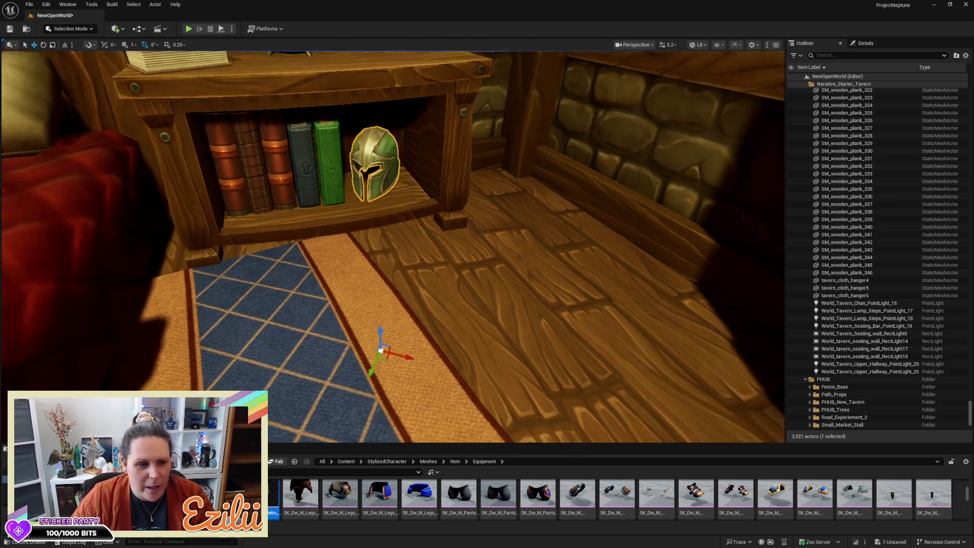
pyautogui.moveTo(381, 350); pyautogui.dragTo(381, 350)
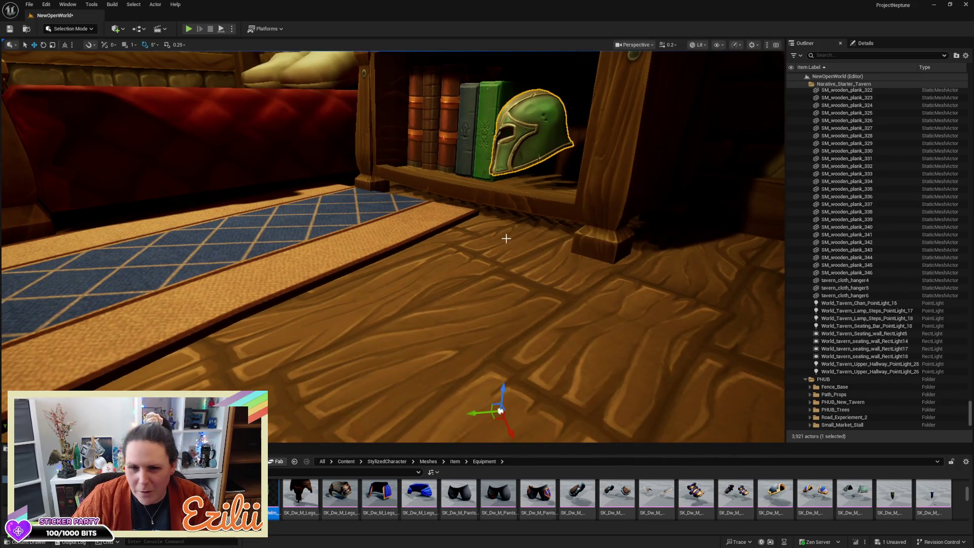
# - Tilt the helmet about -10°, pull it out from behind the post, and turn it outward
pyautogui.press('e')
pyautogui.moveTo(505, 369); pyautogui.dragTo(513, 378)
pyautogui.press('w')
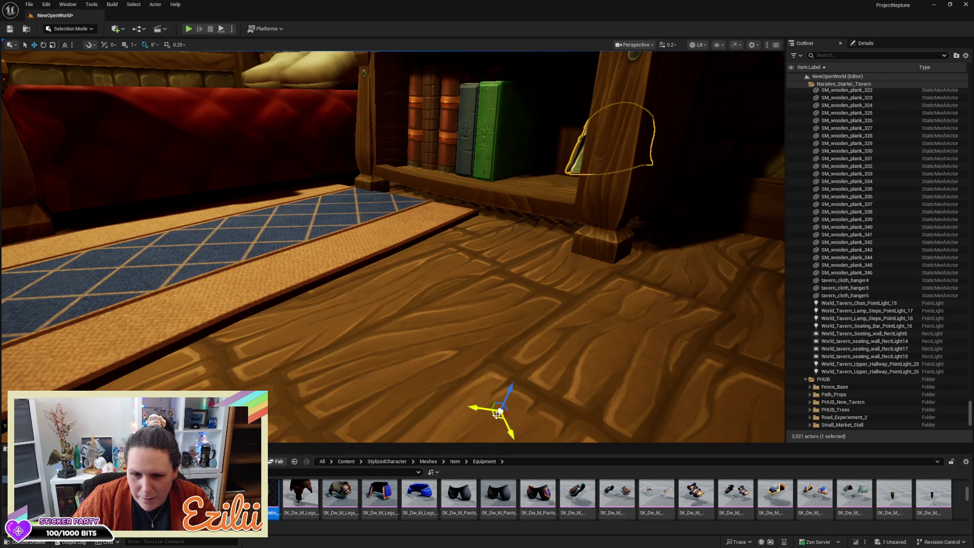
pyautogui.moveTo(496, 414)
pyautogui.mouseDown()
pyautogui.moveTo(456, 406)
pyautogui.moveTo(464, 395)
pyautogui.moveTo(457, 406)
pyautogui.moveTo(446, 350)
pyautogui.moveTo(452, 406)
pyautogui.moveTo(476, 377)
pyautogui.mouseUp()
pyautogui.press('e')
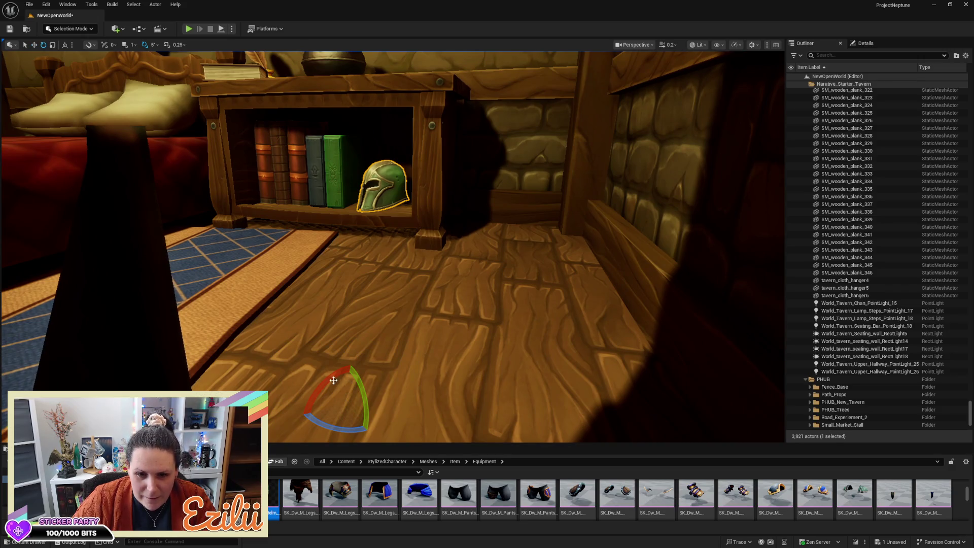
pyautogui.moveTo(333, 380)
pyautogui.mouseDown()
pyautogui.moveTo(345, 384)
pyautogui.moveTo(314, 408)
pyautogui.mouseUp()
pyautogui.press('w')
# - Lower the helmet slightly so it rests on the shelf beside the books
pyautogui.scroll(5, 393, 247)
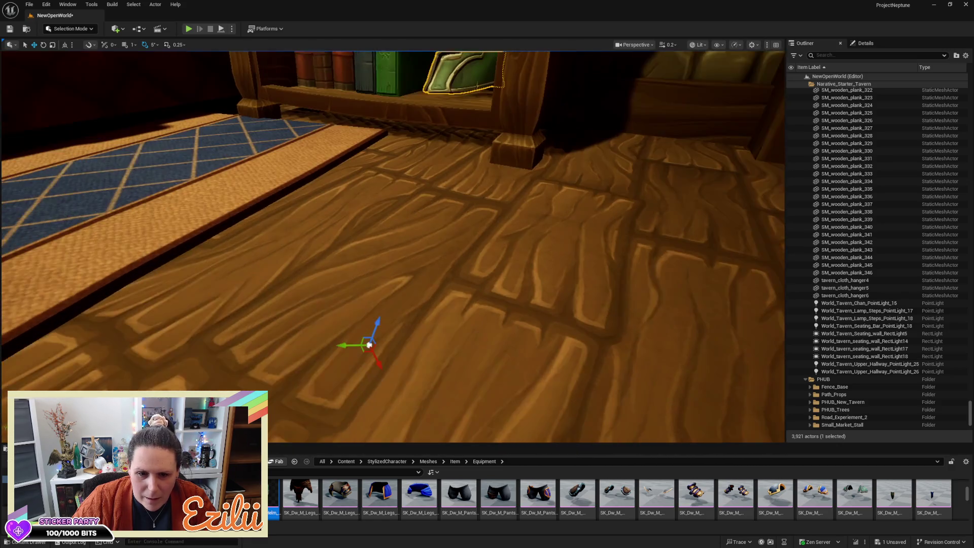
pyautogui.moveTo(390, 380); pyautogui.dragTo(356, 351)
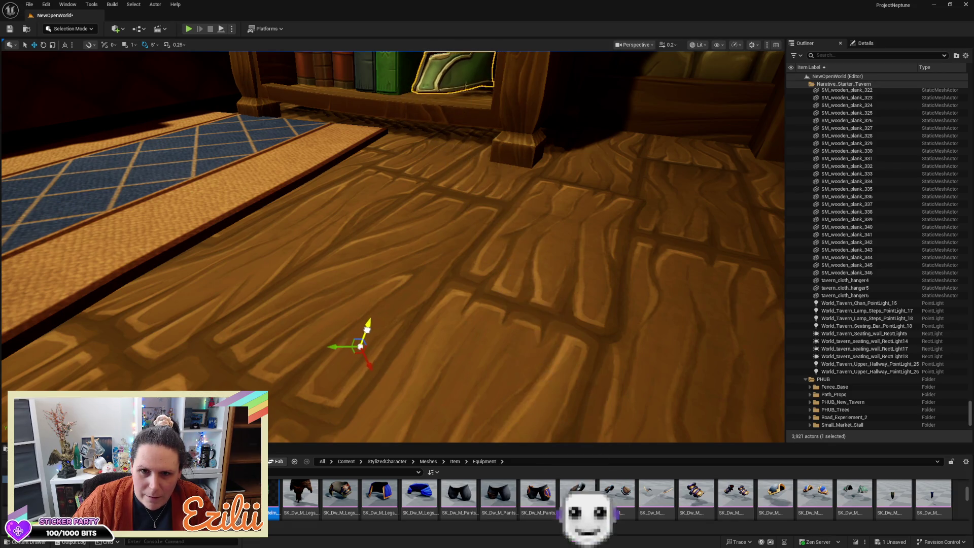
pyautogui.moveTo(369, 326); pyautogui.dragTo(362, 334)
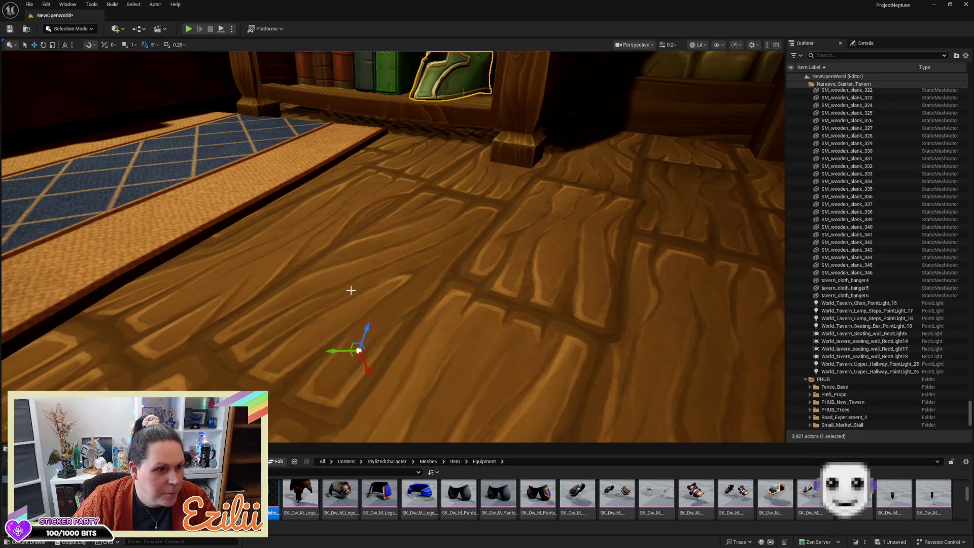
pyautogui.moveTo(380, 272); pyautogui.dragTo(378, 278)
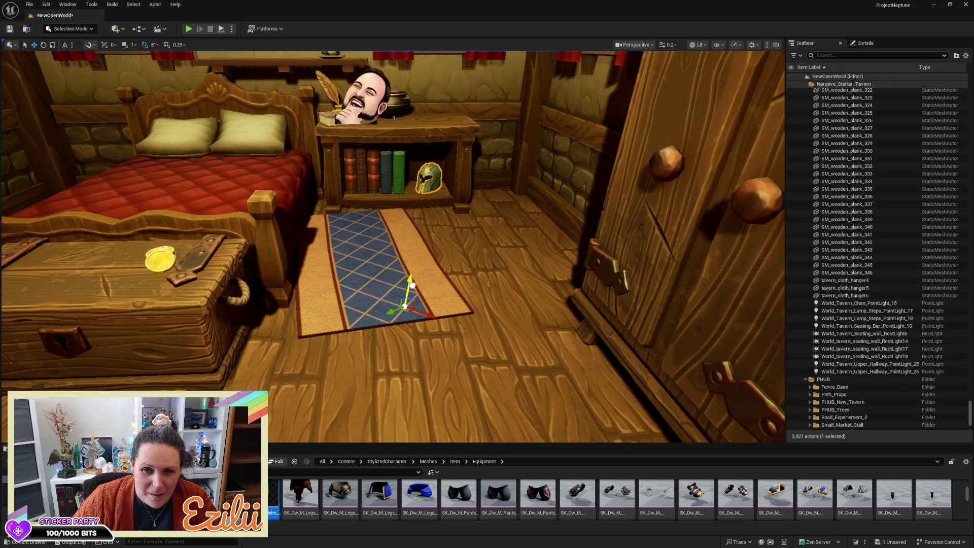
pyautogui.press('Escape')
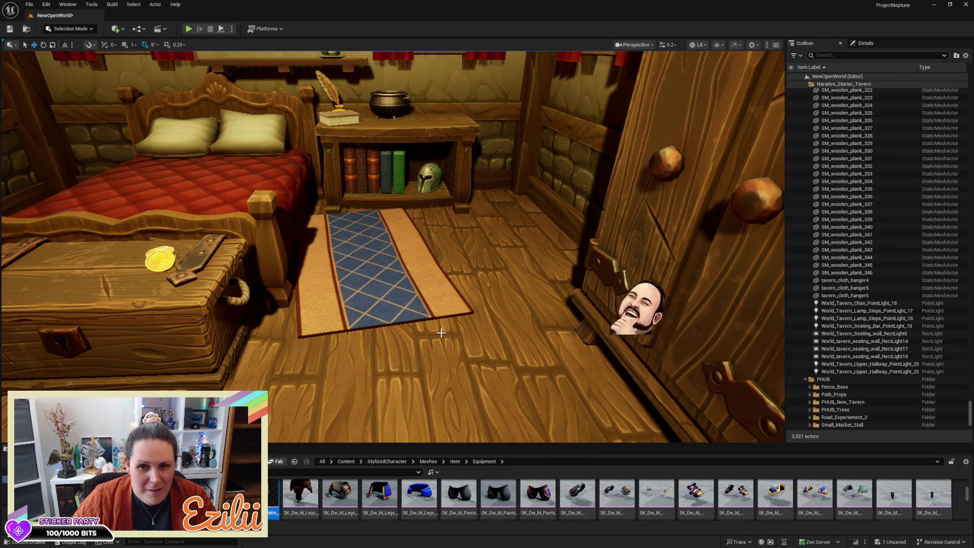
# - Pull the view back to survey the bedroom, bed and chest
pyautogui.moveTo(441, 332)
pyautogui.mouseDown()
pyautogui.moveTo(413, 376)
pyautogui.moveTo(398, 355)
pyautogui.moveTo(416, 409)
pyautogui.mouseUp()
pyautogui.scroll(-3, 432, 502)
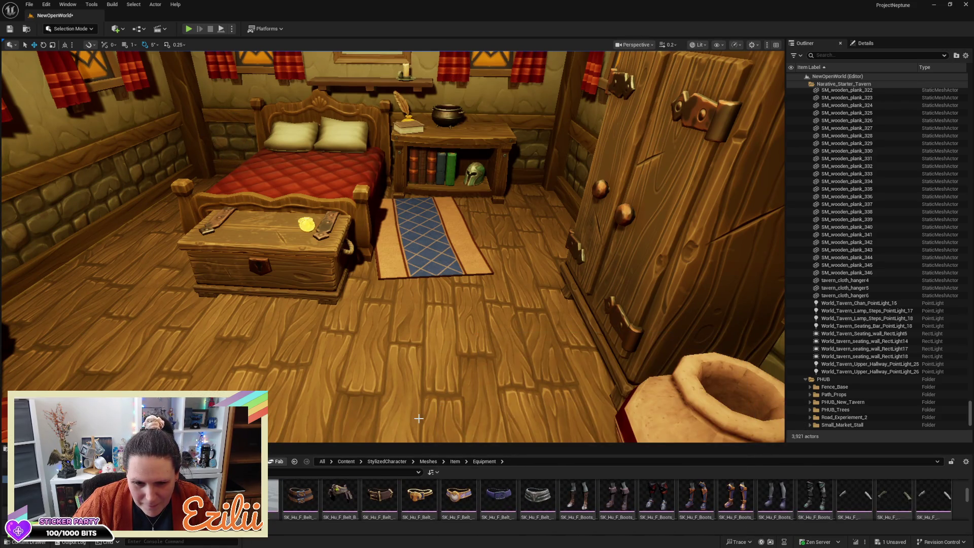
pyautogui.moveTo(448, 380)
pyautogui.mouseDown()
pyautogui.moveTo(430, 361)
pyautogui.moveTo(437, 380)
pyautogui.moveTo(449, 383)
pyautogui.mouseUp()
pyautogui.scroll(-5, 542, 496)
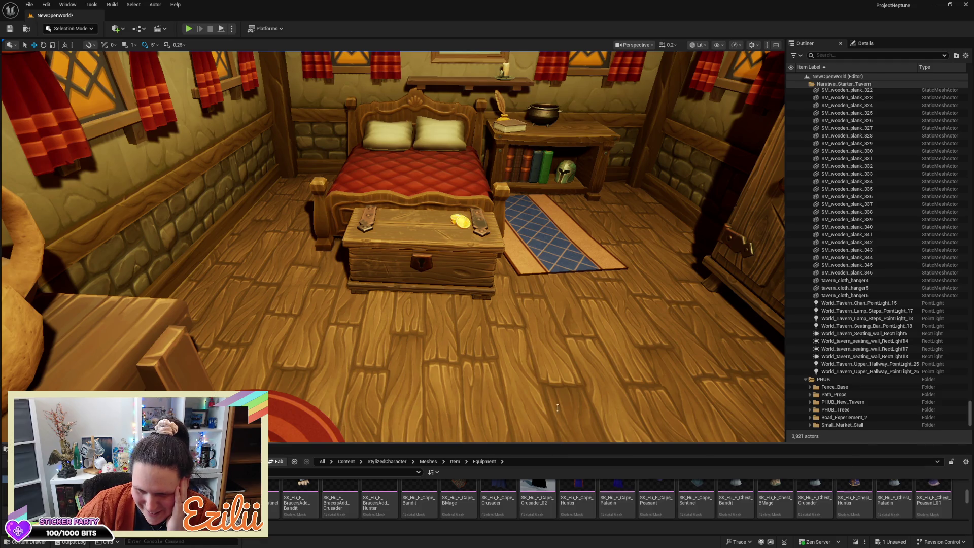
# - Drag the Content Browser splitter up and scroll through the Equipment folder thumbnails
pyautogui.moveTo(557, 421); pyautogui.dragTo(557, 364)
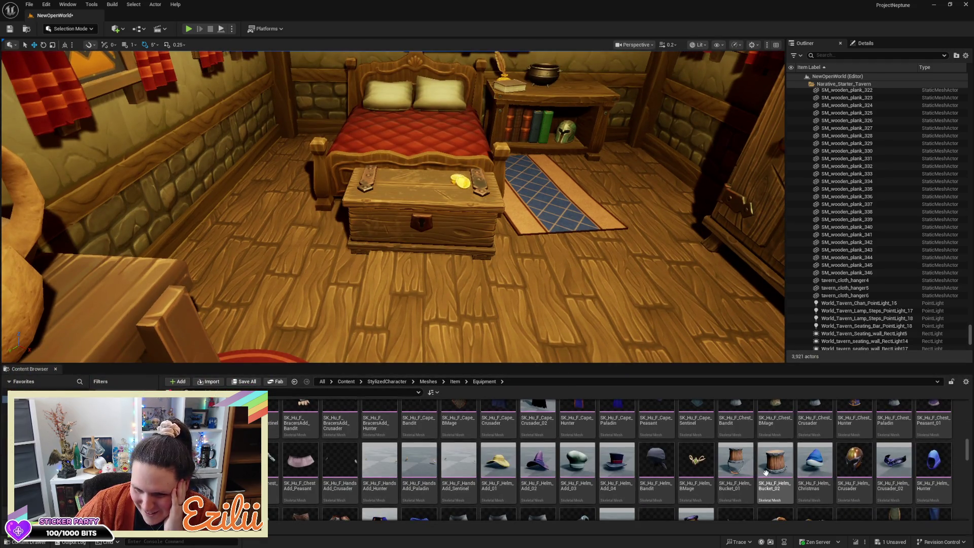
pyautogui.moveTo(821, 463)
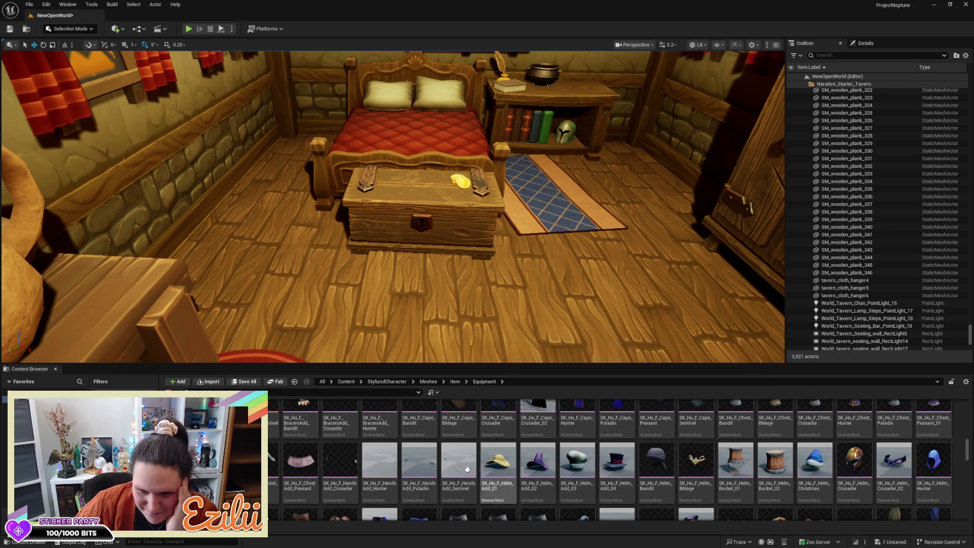
pyautogui.moveTo(315, 464)
pyautogui.scroll(-2, 314, 464)
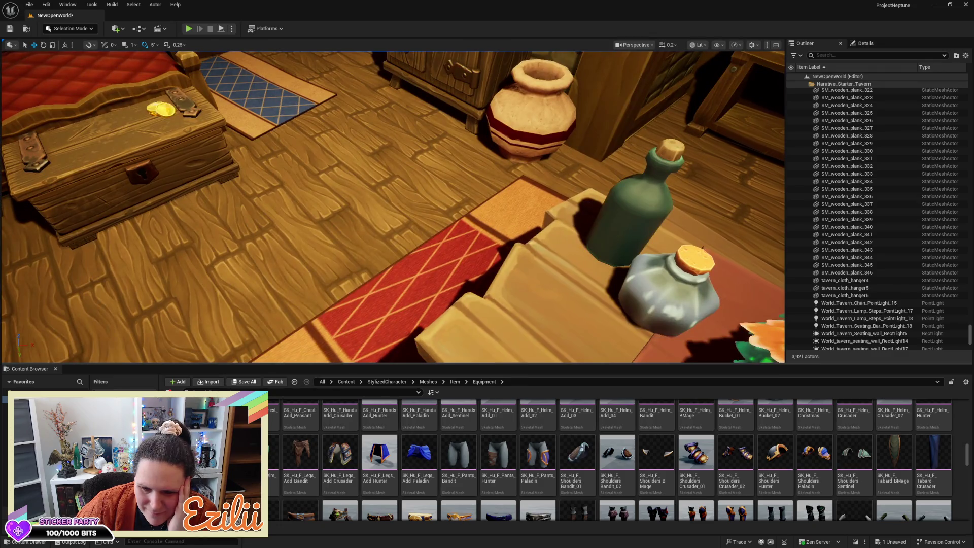
pyautogui.scroll(-1, 605, 491)
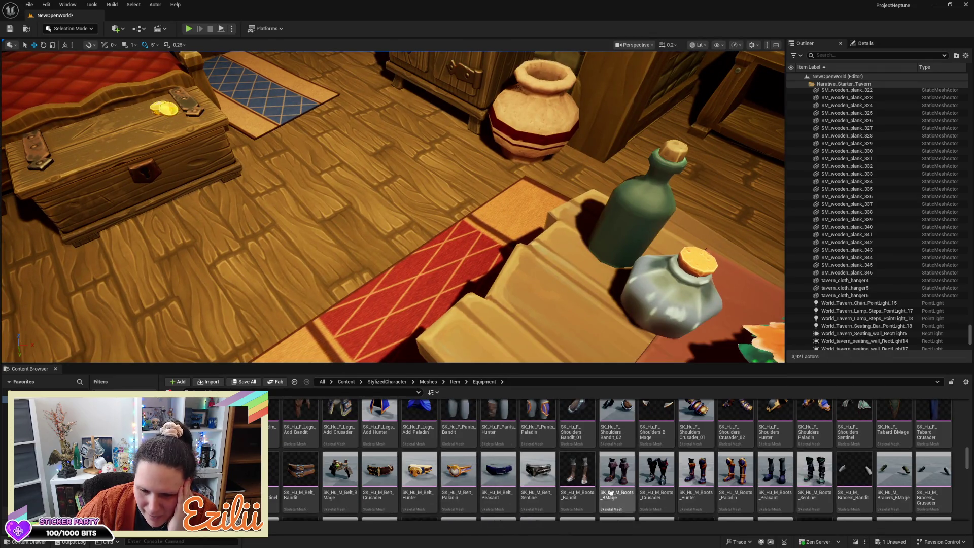
pyautogui.scroll(-1, 647, 502)
pyautogui.moveTo(647, 502)
pyautogui.scroll(-3, 647, 503)
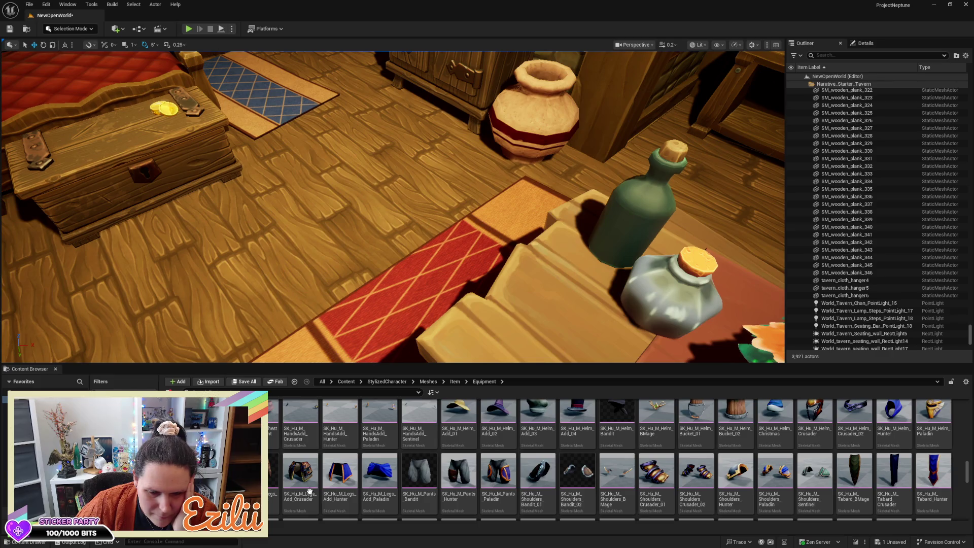
pyautogui.moveTo(389, 483)
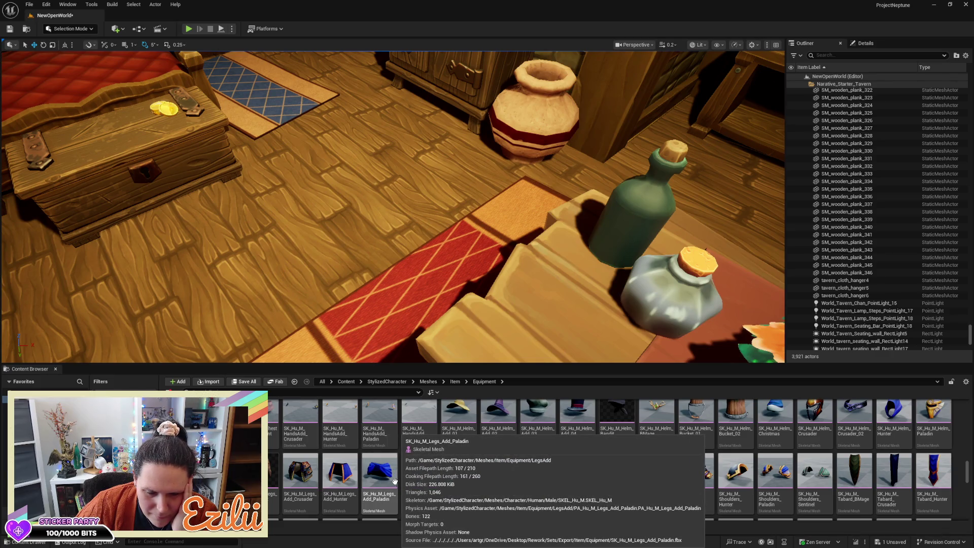
pyautogui.scroll(-5, 436, 182)
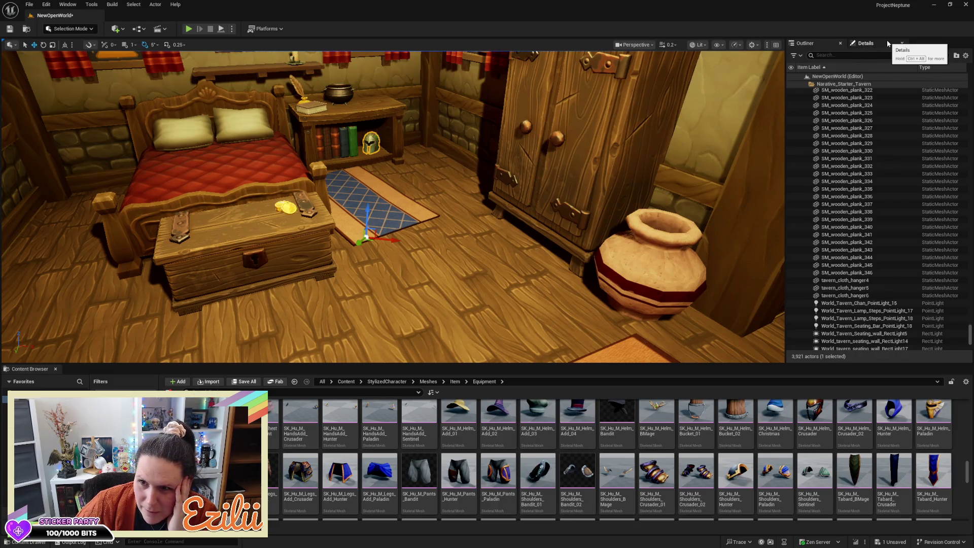
# - Locate the placed helmet's SK_Dw_M_Helm_Sentinel mesh in the Equipment/Helm folder of the Content Browser
pyautogui.click(865, 44)
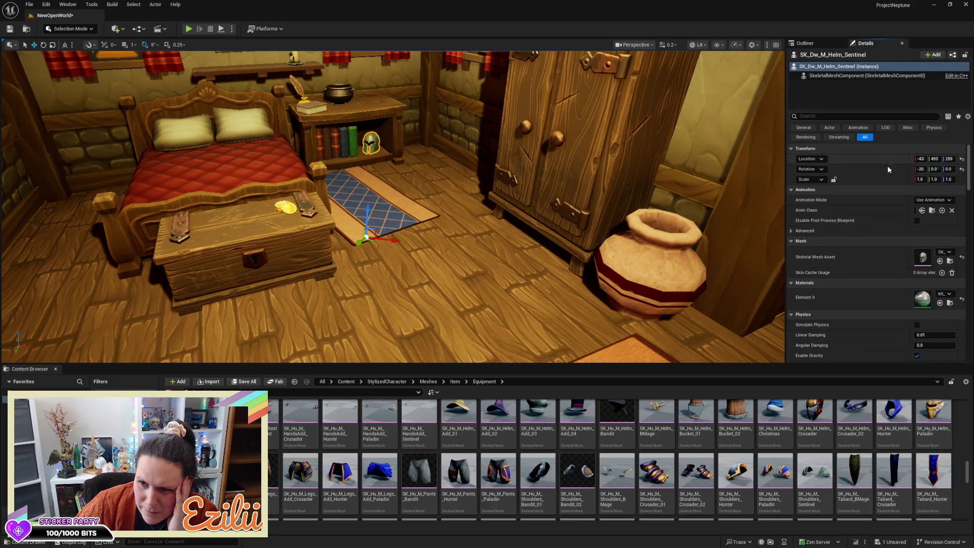
pyautogui.click(950, 261)
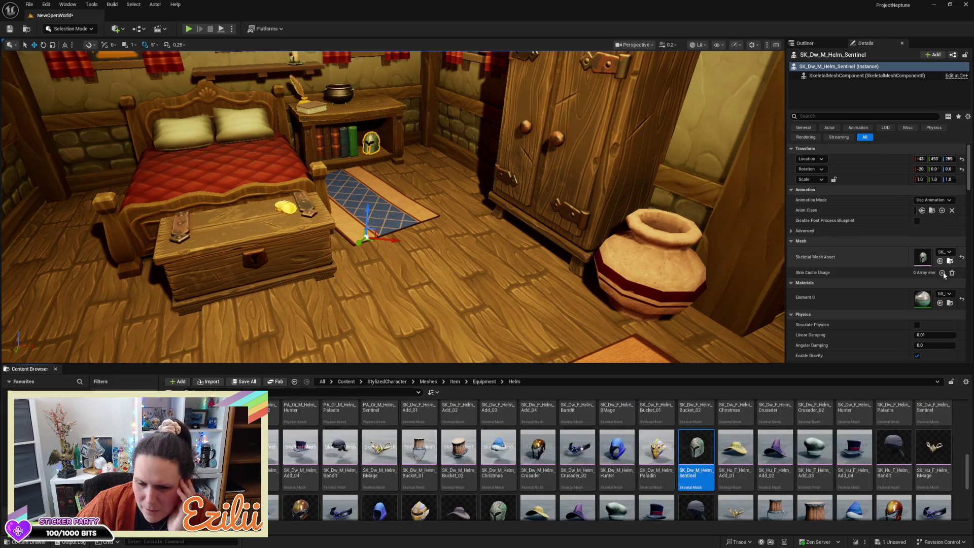
pyautogui.scroll(-2, 582, 432)
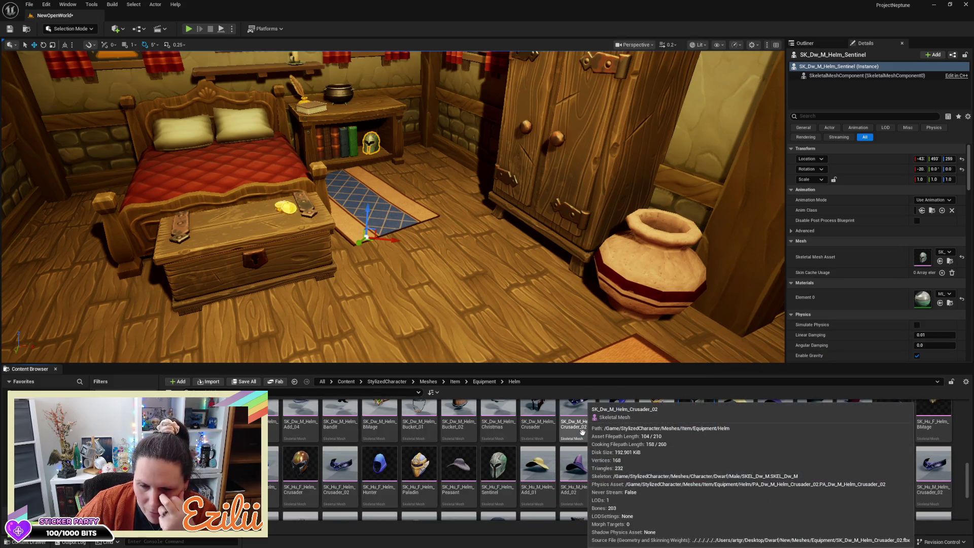
pyautogui.scroll(-1, 582, 432)
pyautogui.moveTo(701, 409)
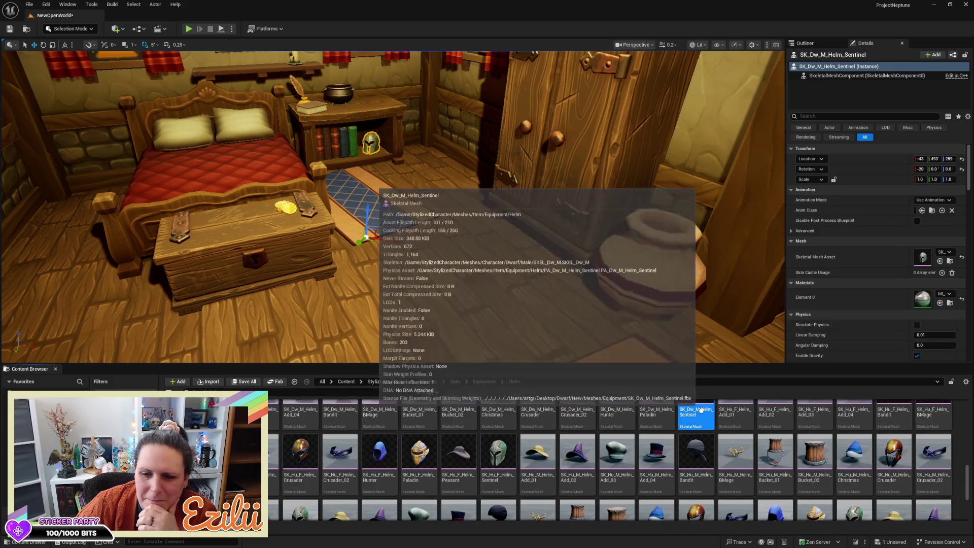
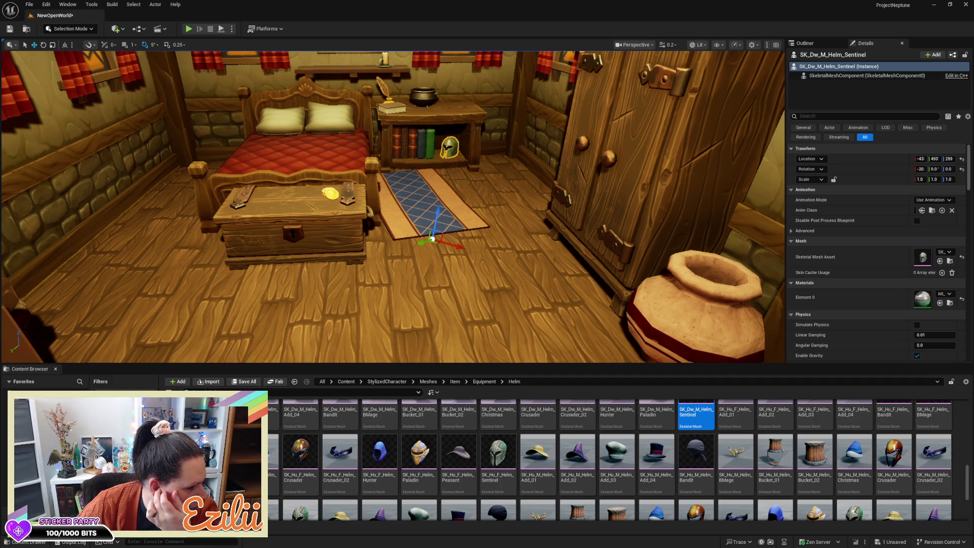
# - Drag the SK_Or_F_Helm_BMage helmet from the Helm folder into the bedroom
pyautogui.moveTo(385, 284)
pyautogui.mouseDown()
pyautogui.moveTo(427, 285)
pyautogui.moveTo(355, 324)
pyautogui.moveTo(344, 273)
pyautogui.moveTo(351, 227)
pyautogui.mouseUp()
pyautogui.scroll(-1, 417, 465)
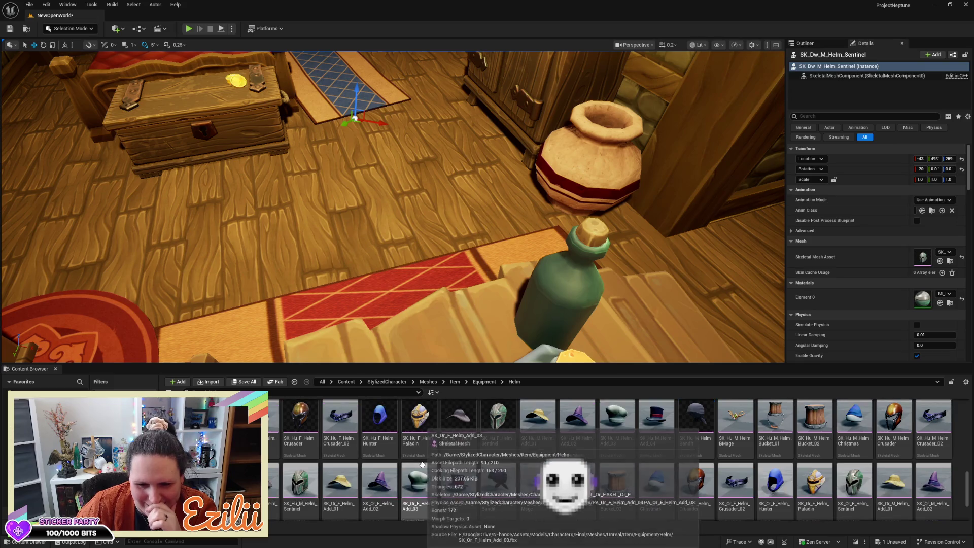
pyautogui.click(538, 482)
pyautogui.moveTo(538, 482)
pyautogui.mouseDown()
pyautogui.moveTo(282, 259)
pyautogui.moveTo(271, 293)
pyautogui.moveTo(324, 286)
pyautogui.moveTo(284, 294)
pyautogui.moveTo(269, 335)
pyautogui.moveTo(275, 201)
pyautogui.mouseUp()
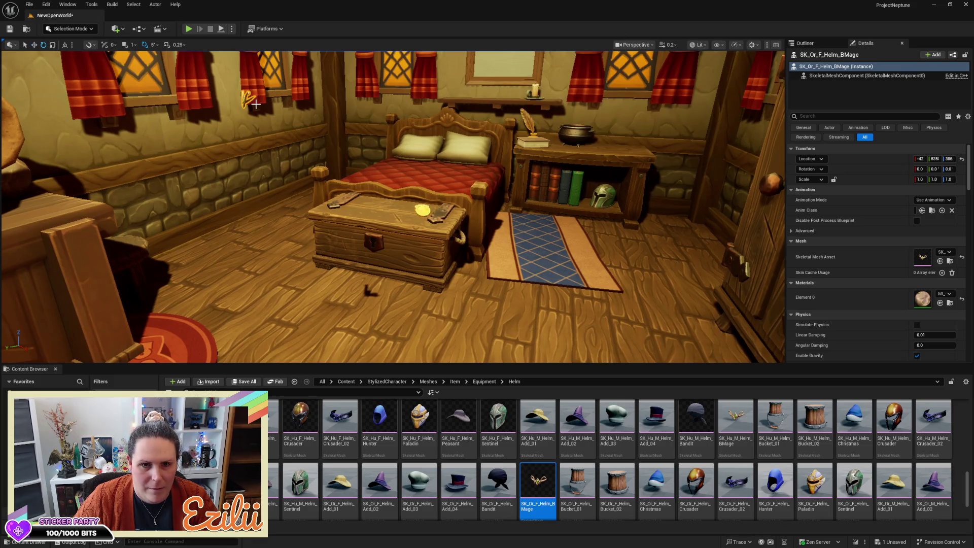
pyautogui.moveTo(378, 245)
pyautogui.mouseDown()
pyautogui.moveTo(334, 193)
pyautogui.moveTo(378, 246)
pyautogui.mouseUp()
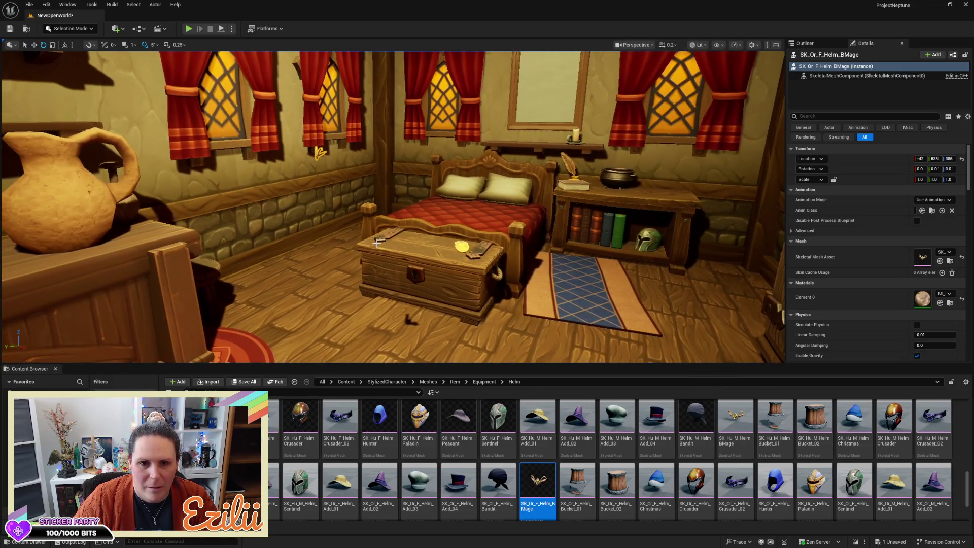
# - Reselect the placed BMage helm, survey the bedroom, and close the Content Drawer with Ctrl+Space
pyautogui.press('Escape')
pyautogui.click(319, 152)
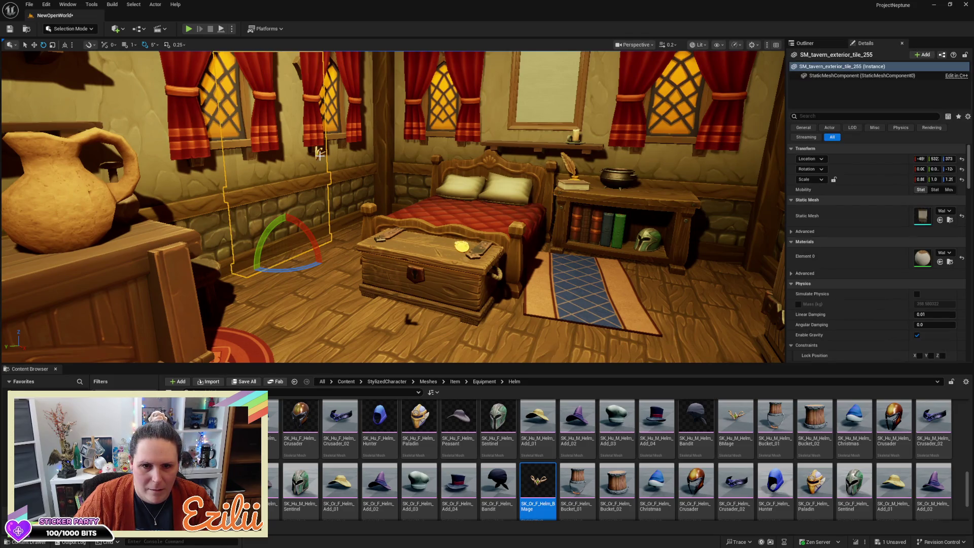
pyautogui.click(319, 152)
pyautogui.moveTo(319, 152)
pyautogui.mouseDown()
pyautogui.moveTo(305, 173)
pyautogui.moveTo(295, 132)
pyautogui.moveTo(315, 168)
pyautogui.mouseUp()
pyautogui.moveTo(391, 226)
pyautogui.mouseDown()
pyautogui.moveTo(375, 238)
pyautogui.moveTo(390, 226)
pyautogui.mouseUp()
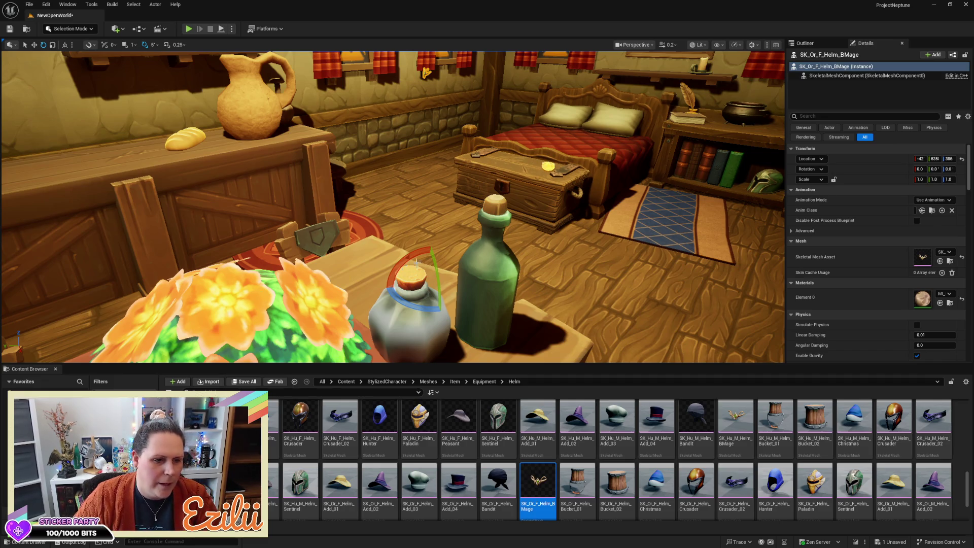
pyautogui.moveTo(520, 242); pyautogui.dragTo(481, 254)
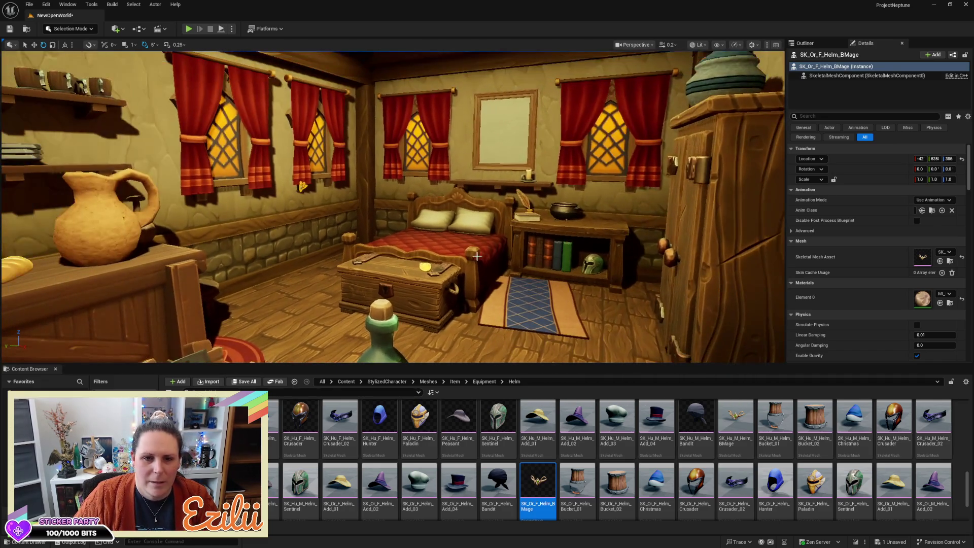
pyautogui.moveTo(421, 232); pyautogui.dragTo(444, 369)
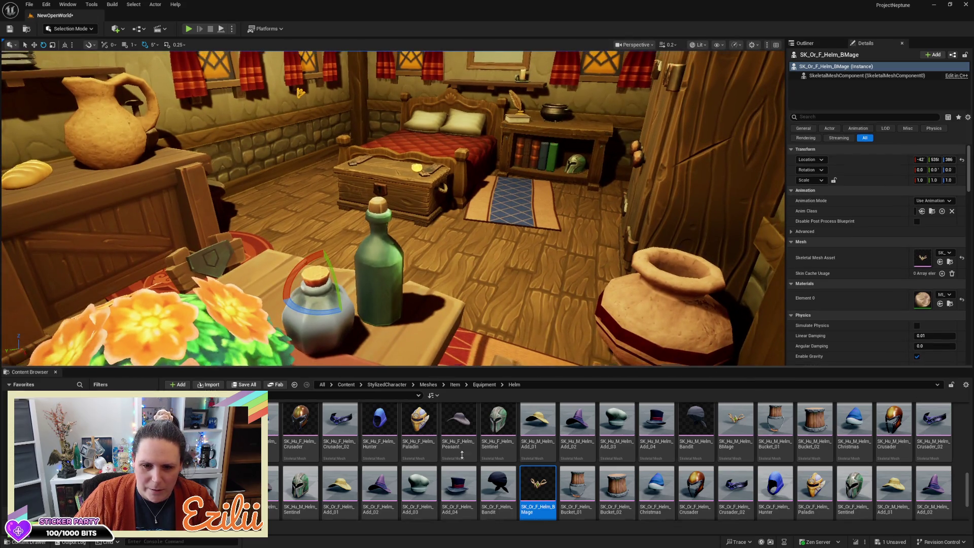
pyautogui.hotkey('ctrl', 'space')
# - Slide the BMage helmet piece sideways along Y and X
pyautogui.press('w')
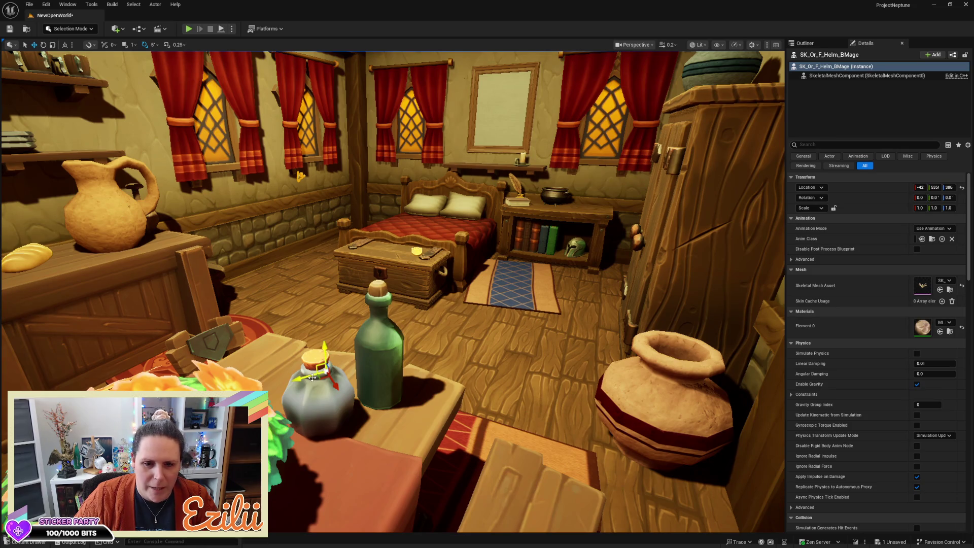
pyautogui.moveTo(317, 358)
pyautogui.mouseDown()
pyautogui.moveTo(384, 321)
pyautogui.moveTo(426, 337)
pyautogui.moveTo(401, 355)
pyautogui.moveTo(400, 398)
pyautogui.mouseUp()
pyautogui.moveTo(412, 432)
pyautogui.mouseDown()
pyautogui.moveTo(367, 369)
pyautogui.moveTo(330, 361)
pyautogui.moveTo(373, 365)
pyautogui.moveTo(356, 367)
pyautogui.moveTo(386, 320)
pyautogui.moveTo(415, 329)
pyautogui.moveTo(424, 352)
pyautogui.mouseUp()
pyautogui.press('e')
pyautogui.press('w')
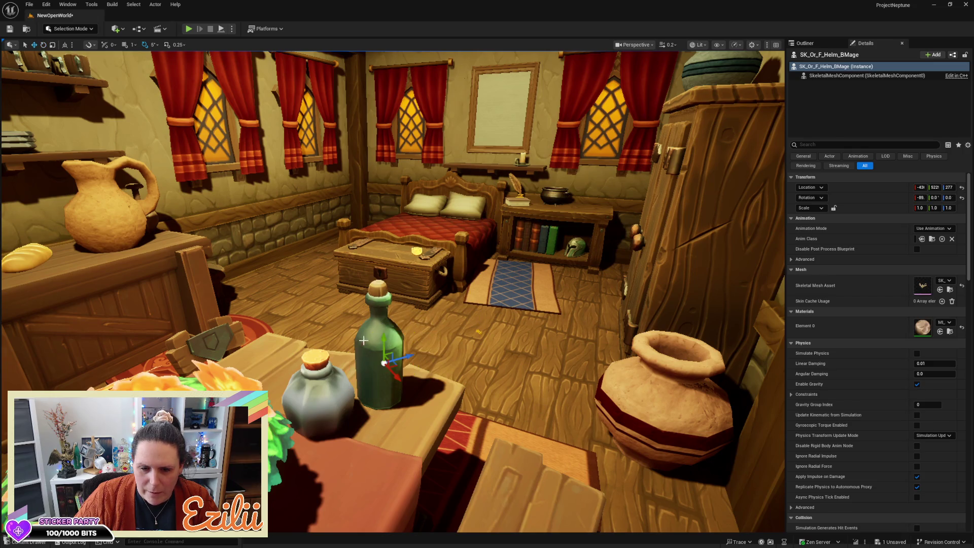
# - Raise the BMage helmet piece up beside the wall above the chest
pyautogui.click(293, 384)
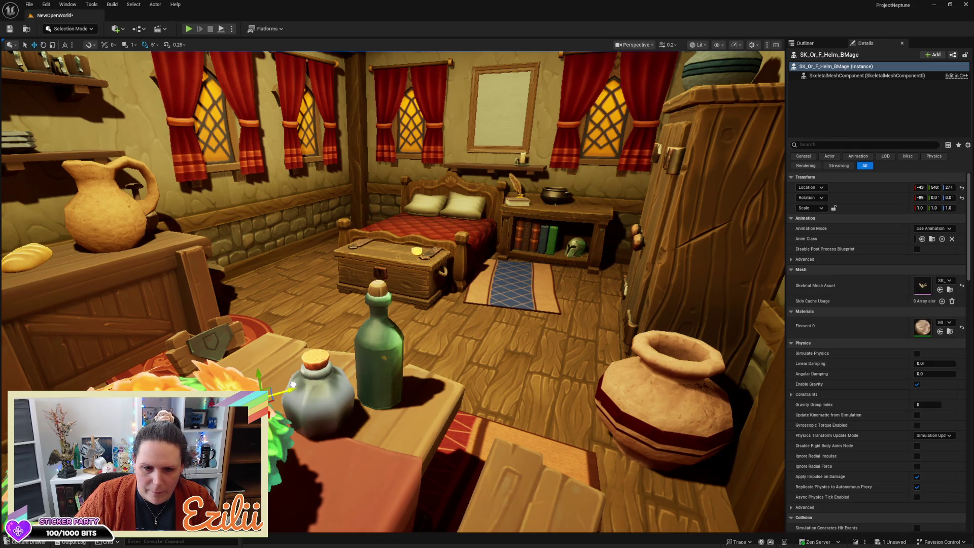
pyautogui.moveTo(260, 376)
pyautogui.mouseDown()
pyautogui.moveTo(220, 259)
pyautogui.moveTo(222, 290)
pyautogui.moveTo(242, 280)
pyautogui.moveTo(248, 291)
pyautogui.mouseUp()
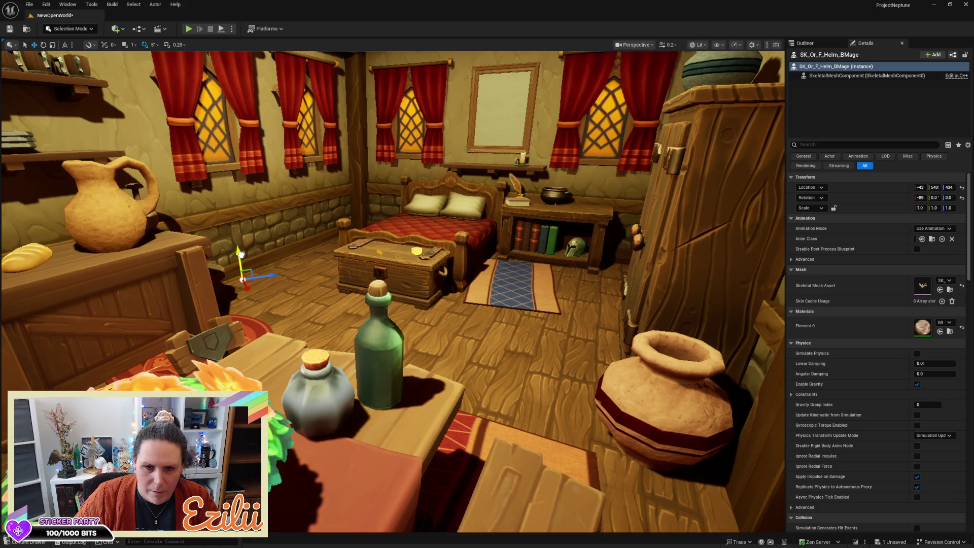
pyautogui.moveTo(241, 252); pyautogui.dragTo(241, 250)
pyautogui.scroll(-5, 393, 291)
pyautogui.scroll(3, 393, 292)
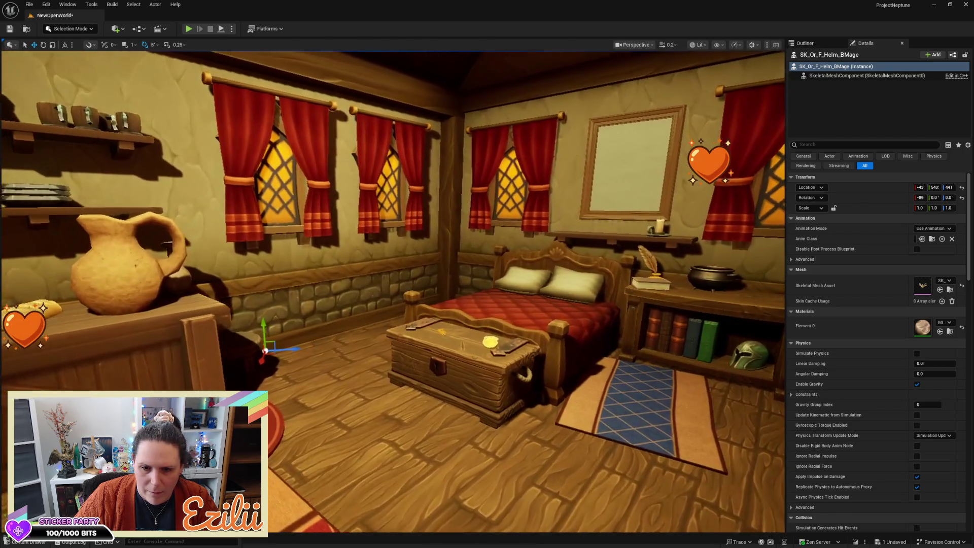
pyautogui.scroll(5, 393, 292)
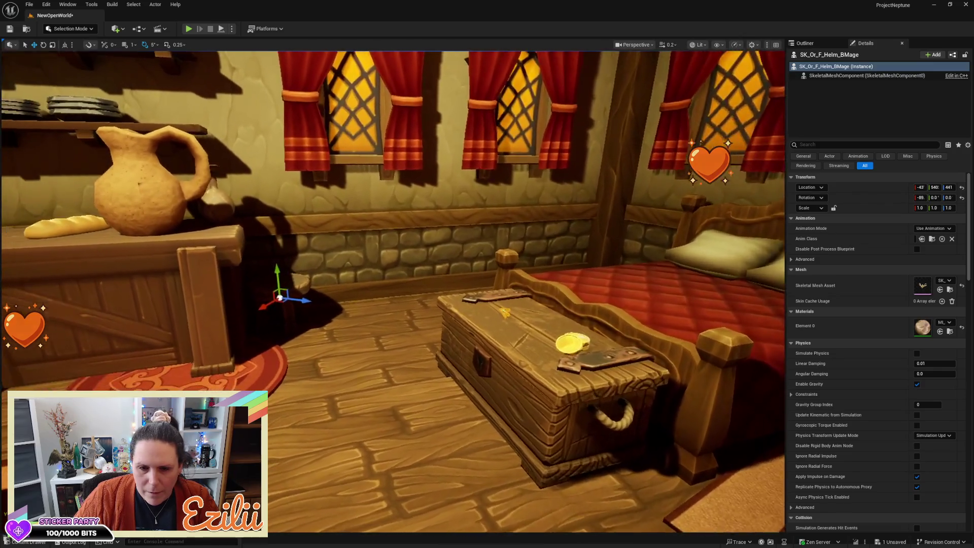
pyautogui.scroll(5, 392, 291)
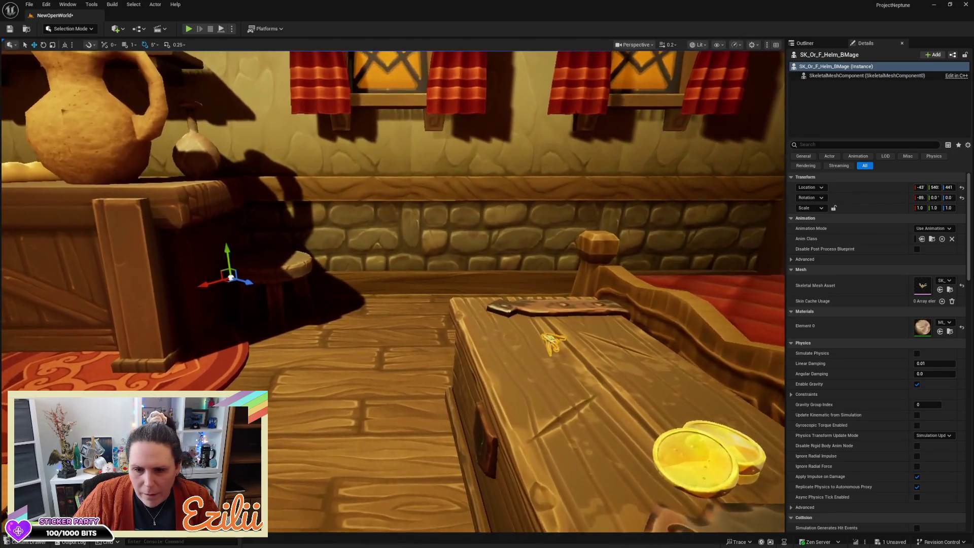
pyautogui.scroll(2, 215, 248)
pyautogui.moveTo(219, 247); pyautogui.dragTo(219, 249)
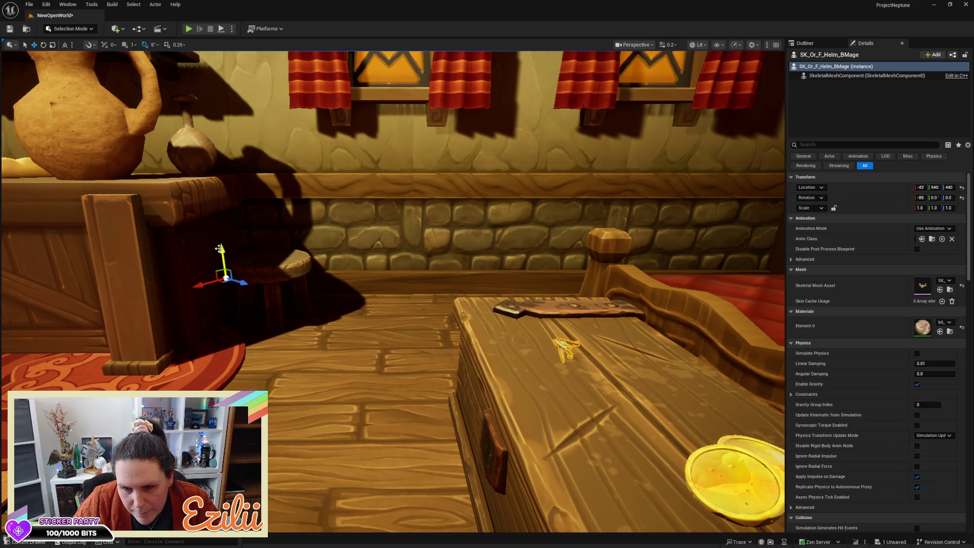
# - Tilt the helmet piece 5 degrees and lower it toward the chest lid
pyautogui.press('e')
pyautogui.moveTo(255, 284); pyautogui.dragTo(254, 287)
pyautogui.press('w')
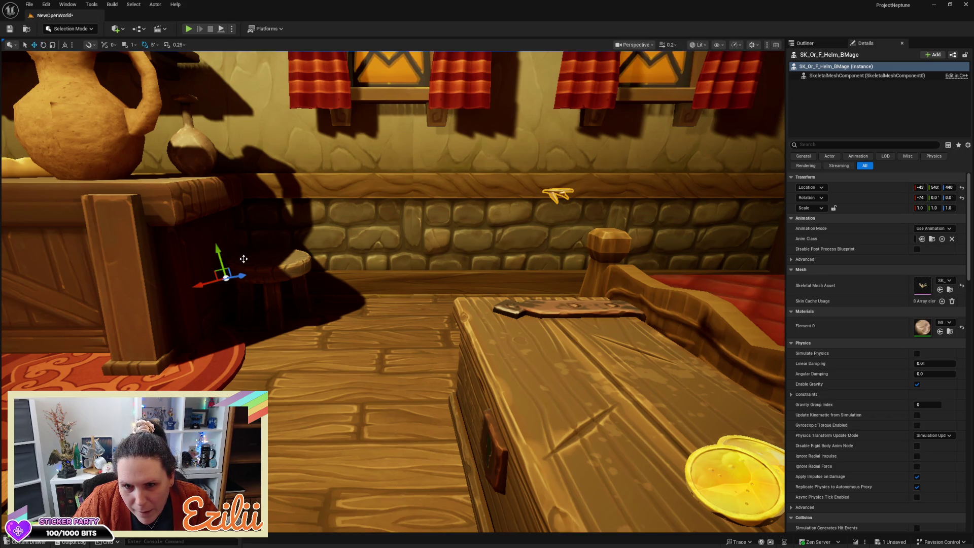
pyautogui.moveTo(225, 251)
pyautogui.mouseDown()
pyautogui.moveTo(222, 337)
pyautogui.moveTo(259, 331)
pyautogui.moveTo(239, 330)
pyautogui.moveTo(238, 359)
pyautogui.mouseUp()
# - Focus on the helm on the chest lid and Alt-drag a raised duplicate, SK_Or_F_Helm_BMage2
pyautogui.press('e')
pyautogui.press('w')
pyautogui.press('f')
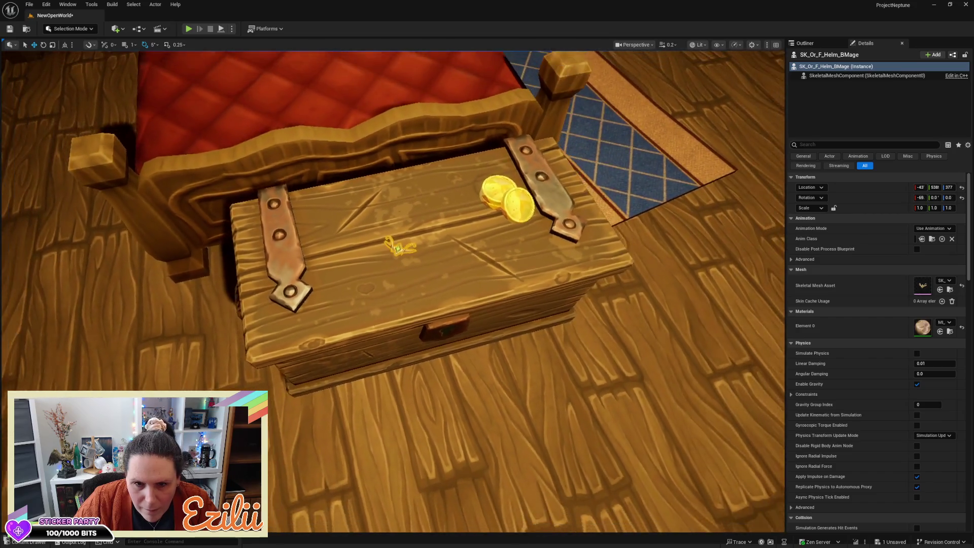
pyautogui.moveTo(260, 360); pyautogui.dragTo(260, 361)
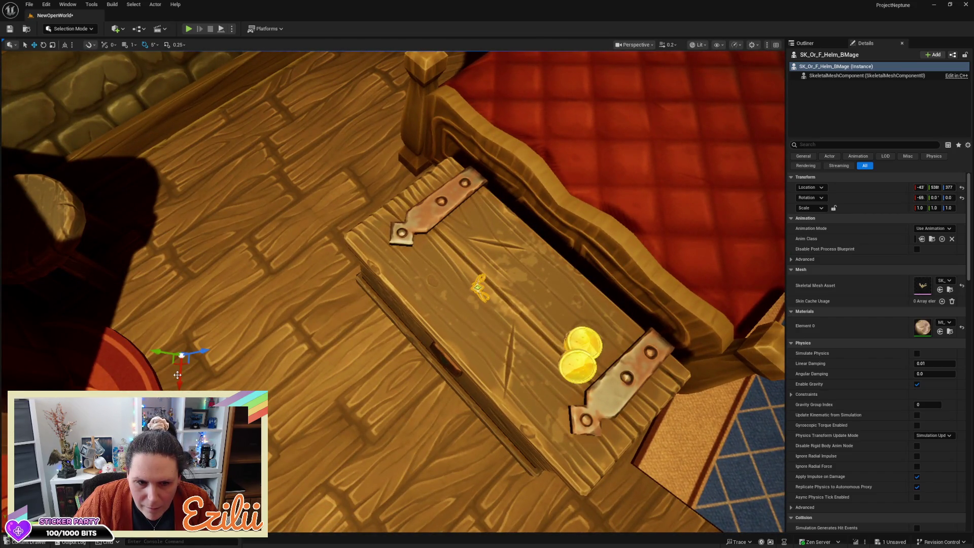
pyautogui.moveTo(177, 375)
pyautogui.mouseDown()
pyautogui.moveTo(188, 353)
pyautogui.moveTo(181, 333)
pyautogui.mouseUp()
pyautogui.moveTo(295, 384)
pyautogui.mouseDown()
pyautogui.moveTo(315, 370)
pyautogui.moveTo(295, 360)
pyautogui.moveTo(257, 385)
pyautogui.mouseUp()
pyautogui.moveTo(246, 277)
pyautogui.mouseDown()
pyautogui.moveTo(251, 269)
pyautogui.moveTo(231, 251)
pyautogui.moveTo(236, 277)
pyautogui.mouseUp()
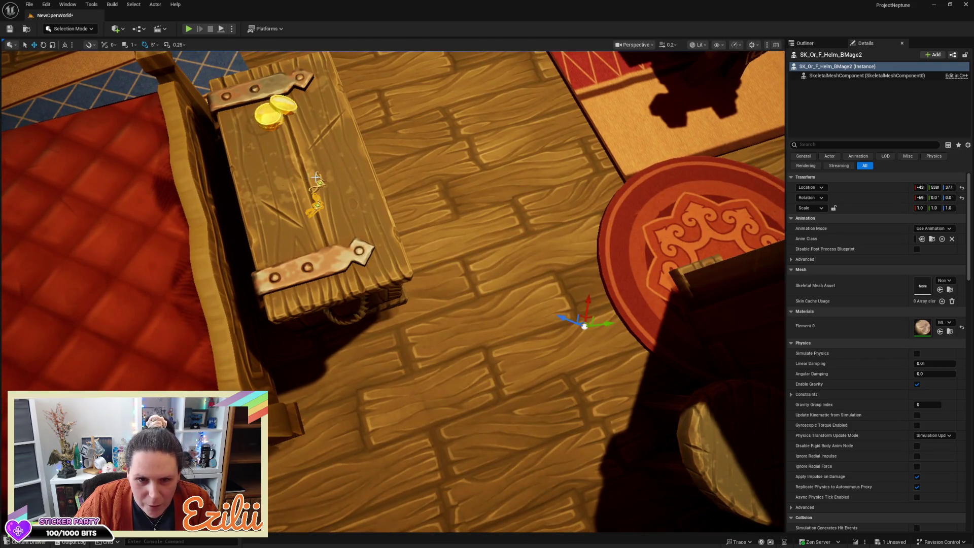
# - Rotate the original BMage helm -5 degrees and nudge it up on the chest lid
pyautogui.click(319, 181)
pyautogui.press('e')
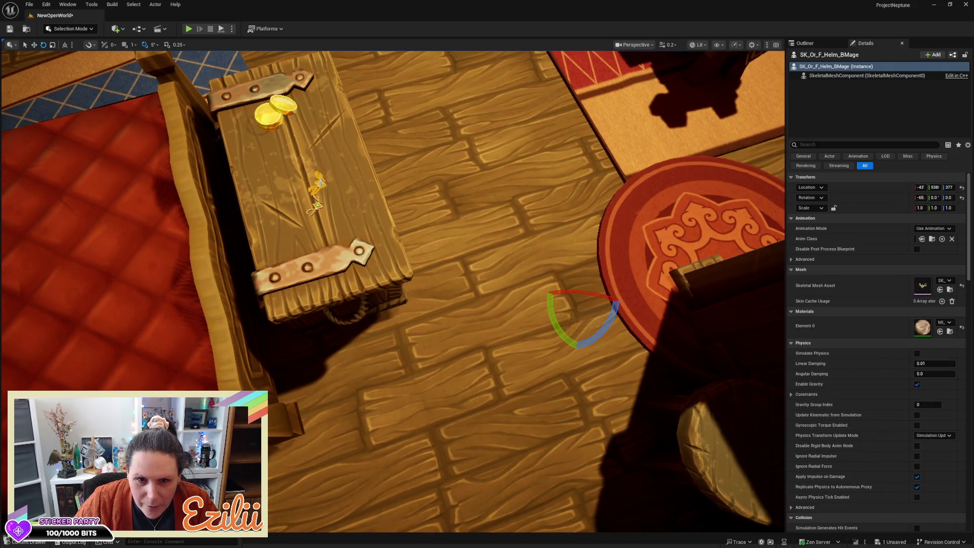
pyautogui.moveTo(556, 337); pyautogui.dragTo(555, 333)
pyautogui.press('w')
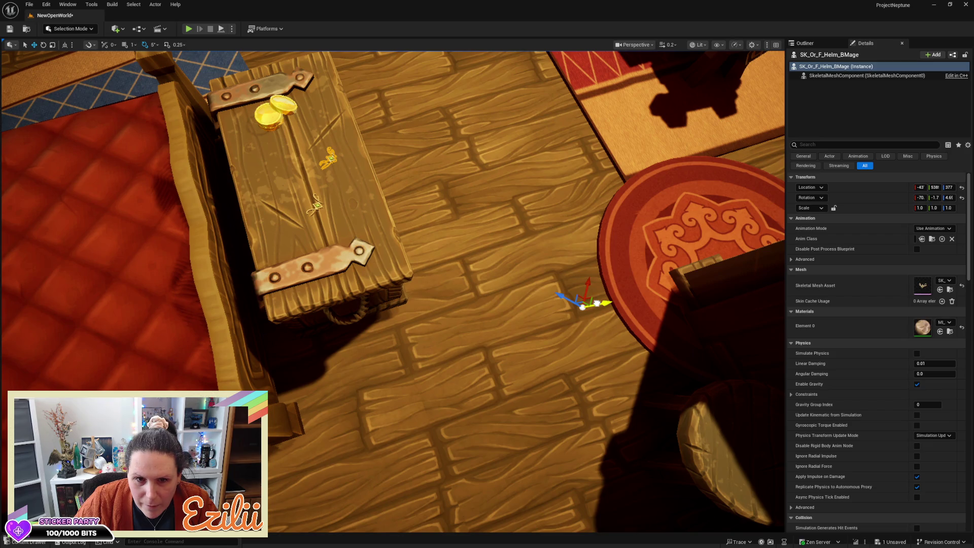
pyautogui.moveTo(597, 303)
pyautogui.mouseDown()
pyautogui.moveTo(583, 287)
pyautogui.moveTo(565, 320)
pyautogui.moveTo(571, 300)
pyautogui.moveTo(527, 228)
pyautogui.moveTo(497, 219)
pyautogui.moveTo(482, 230)
pyautogui.moveTo(512, 220)
pyautogui.moveTo(456, 300)
pyautogui.mouseUp()
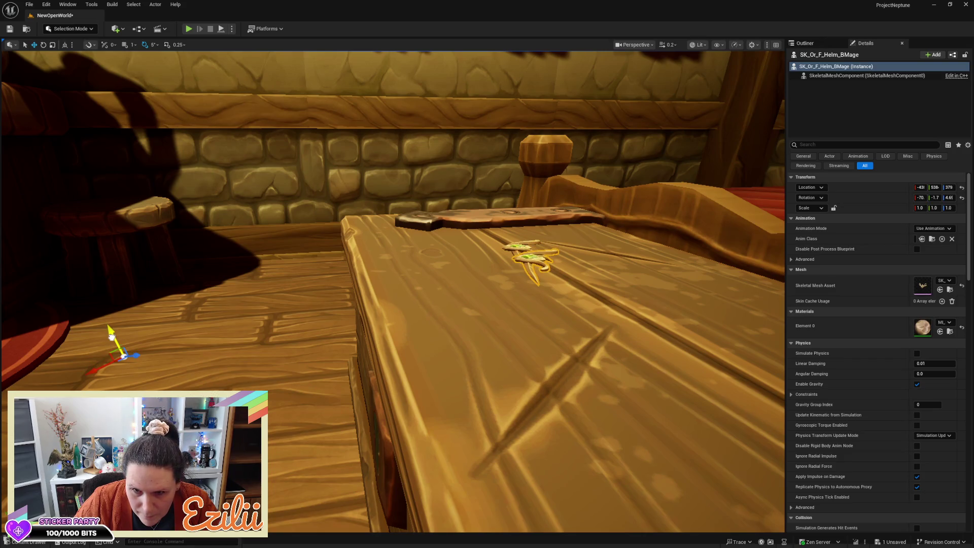
# - Select the copied helm and orbit low around the chest to inspect both pieces
pyautogui.moveTo(466, 254); pyautogui.dragTo(487, 247)
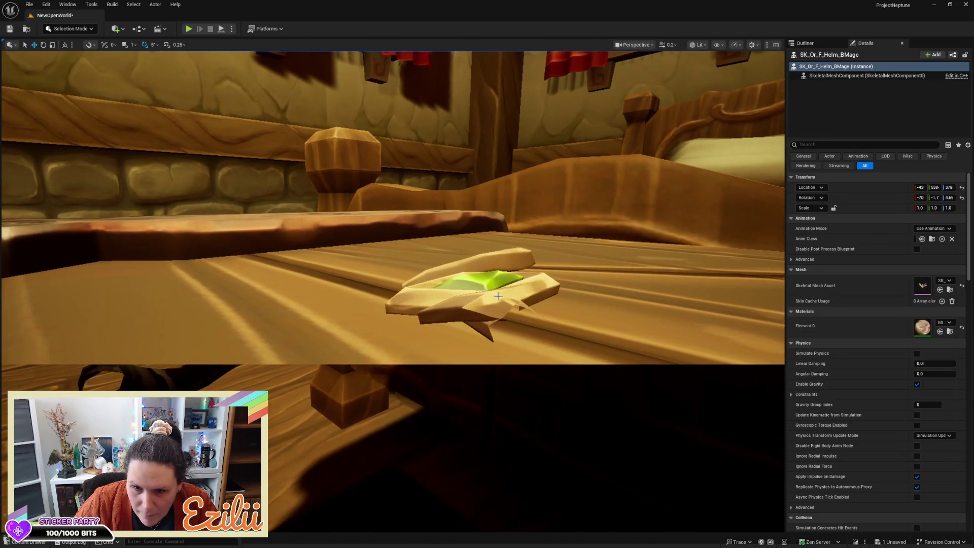
pyautogui.click(470, 295)
pyautogui.moveTo(470, 295); pyautogui.dragTo(484, 292)
pyautogui.moveTo(166, 324); pyautogui.dragTo(166, 324)
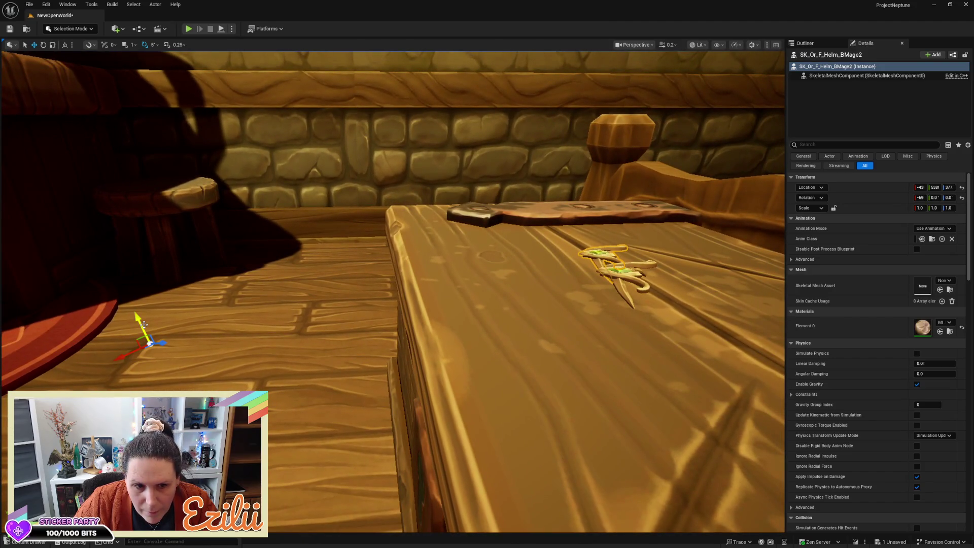
pyautogui.click(332, 330)
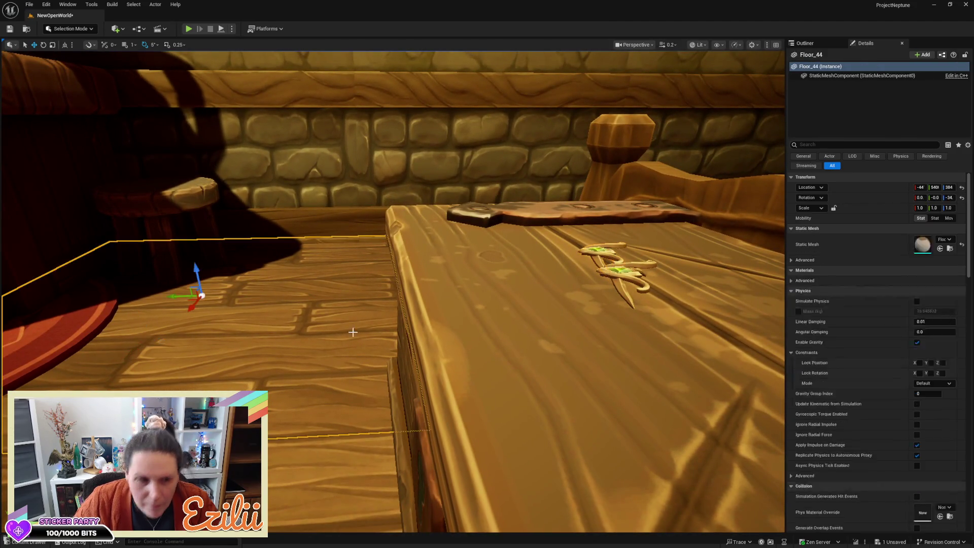
# - Zoom out over the whole bedroom and reopen the Content Drawer at the Helm folder
pyautogui.moveTo(333, 331); pyautogui.dragTo(333, 331)
pyautogui.scroll(-6, 394, 291)
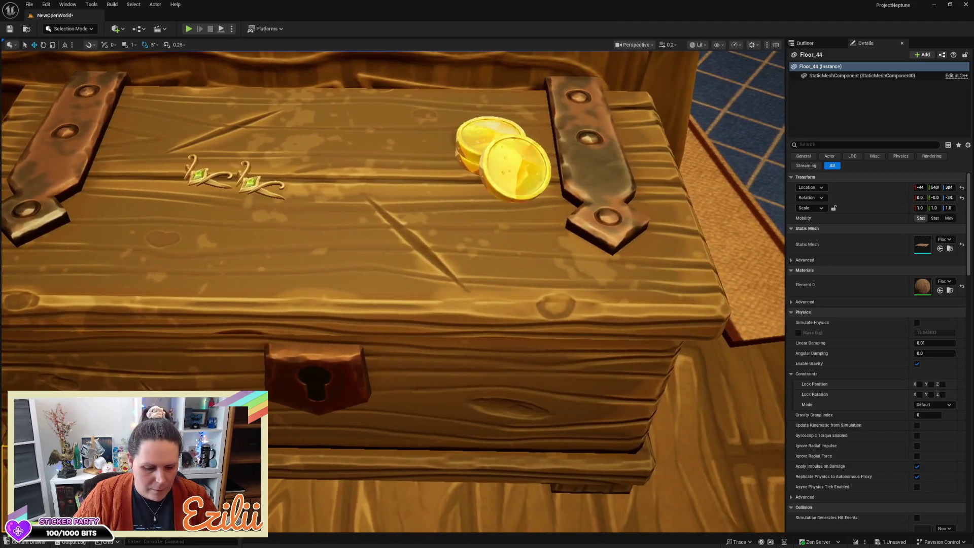
pyautogui.scroll(-8, 393, 291)
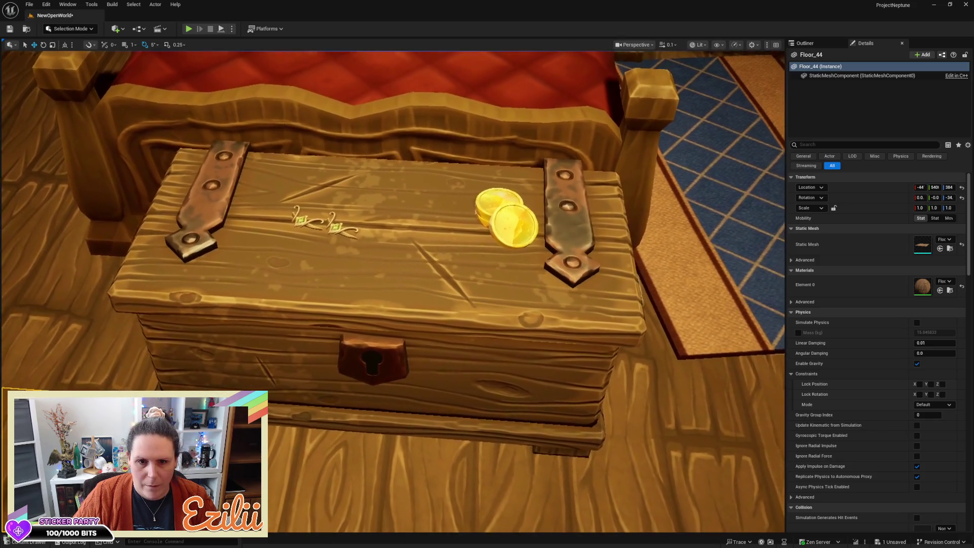
pyautogui.scroll(-8, 356, 345)
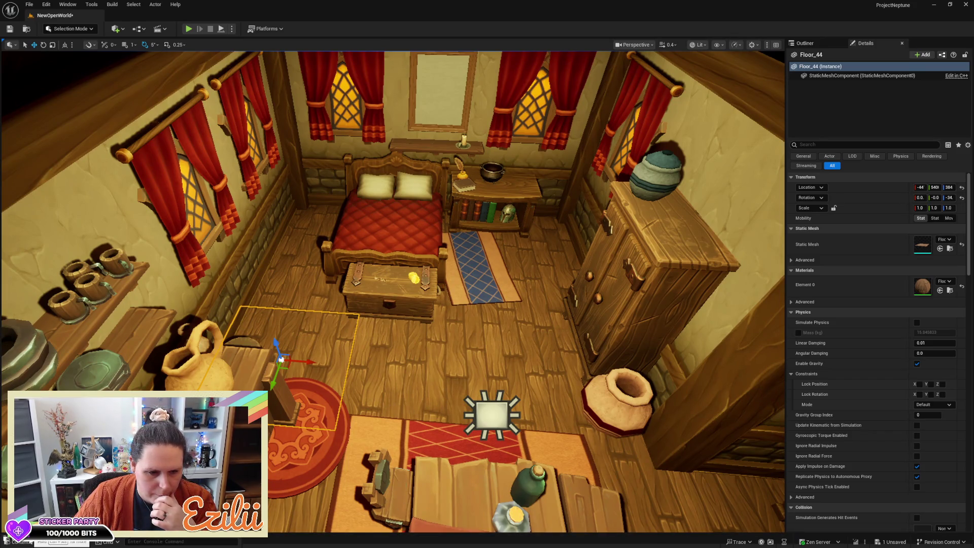
pyautogui.click(28, 542)
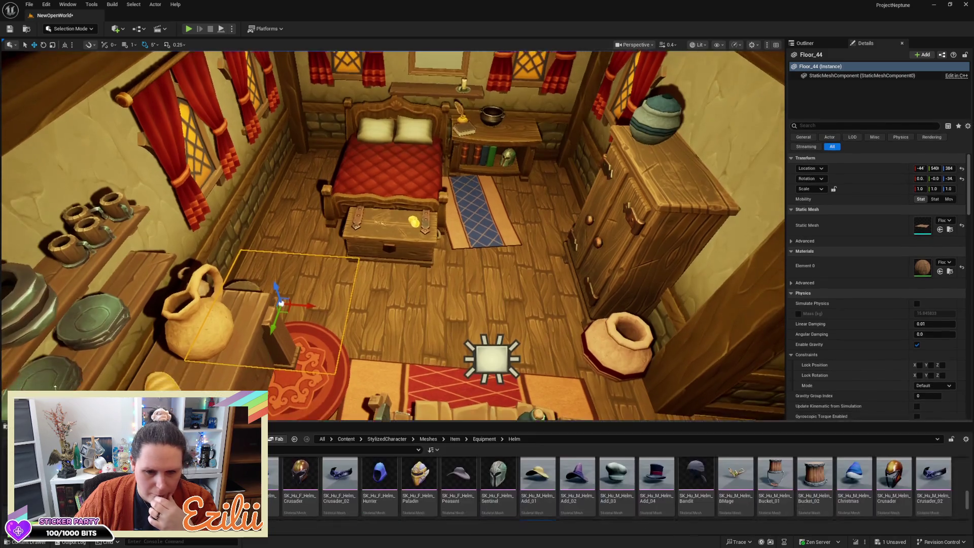
# - Enlarge the Content Drawer and place the SK_Or_F_Helm_Add_04 top hat on the chest, rotated about -85°
pyautogui.moveTo(78, 416); pyautogui.dragTo(78, 300)
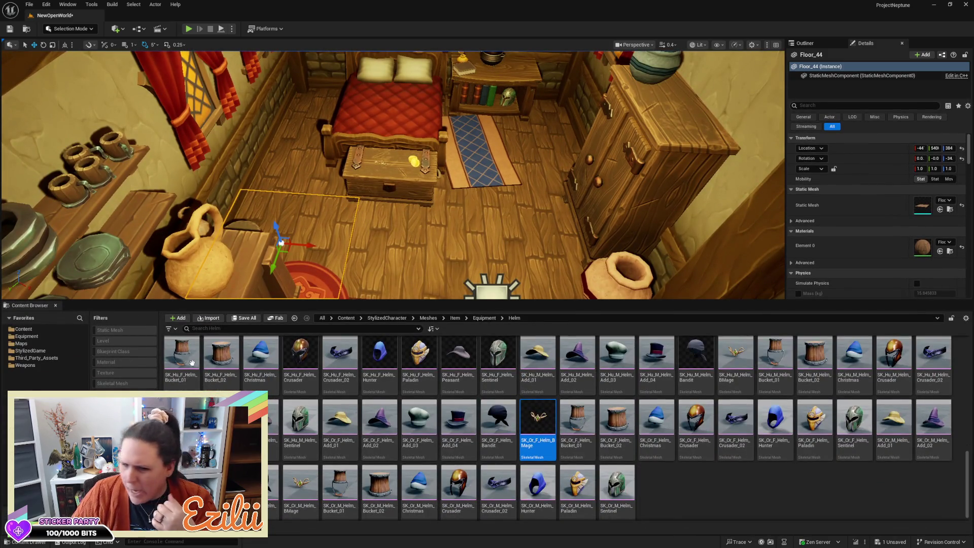
pyautogui.click(454, 417)
pyautogui.moveTo(408, 303)
pyautogui.mouseDown()
pyautogui.moveTo(381, 184)
pyautogui.moveTo(398, 230)
pyautogui.moveTo(371, 231)
pyautogui.mouseUp()
pyautogui.press('e')
pyautogui.moveTo(403, 269)
pyautogui.mouseDown()
pyautogui.moveTo(413, 248)
pyautogui.moveTo(406, 219)
pyautogui.mouseUp()
pyautogui.press('w')
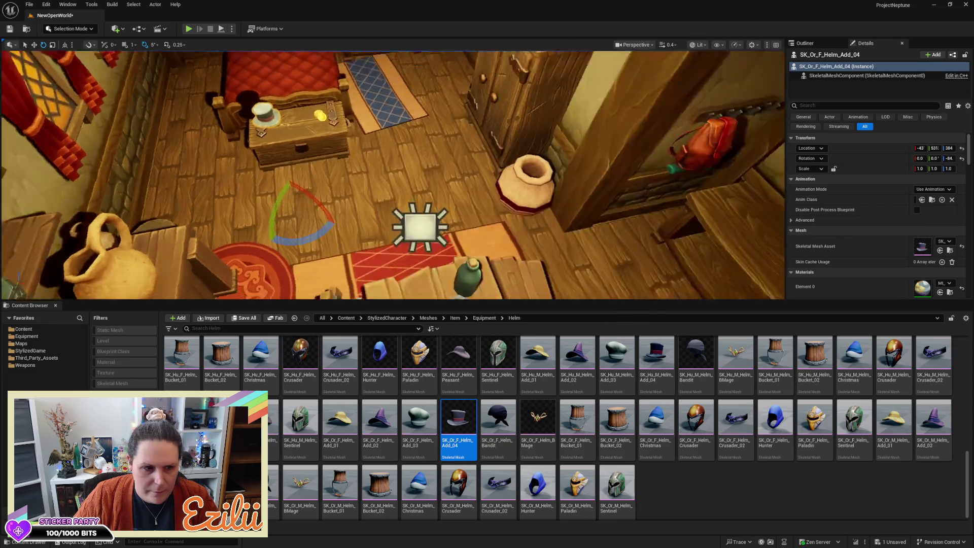
pyautogui.press('s')
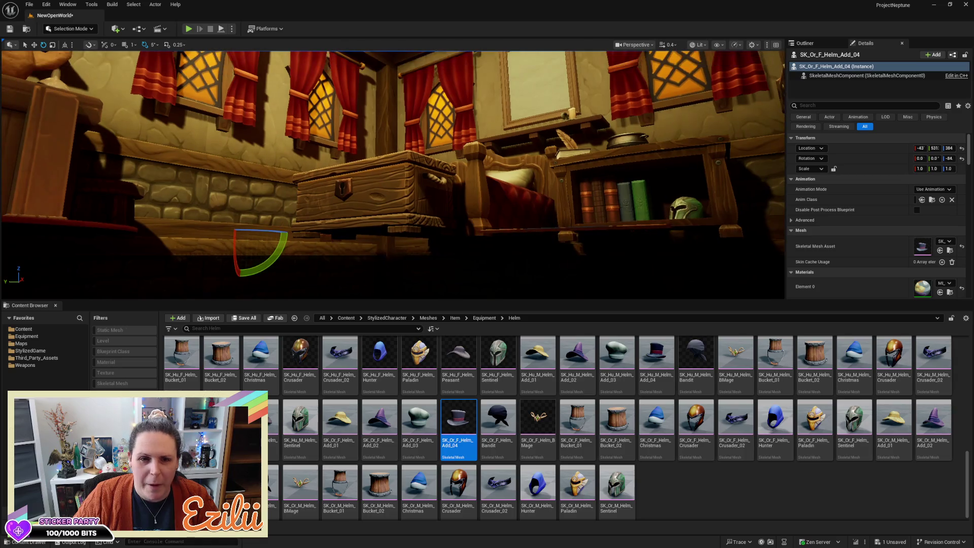
pyautogui.moveTo(468, 232)
pyautogui.mouseDown()
pyautogui.moveTo(468, 203)
pyautogui.moveTo(468, 263)
pyautogui.mouseUp()
# - Turn the top hat further around its vertical axis on the chest
pyautogui.press('s')
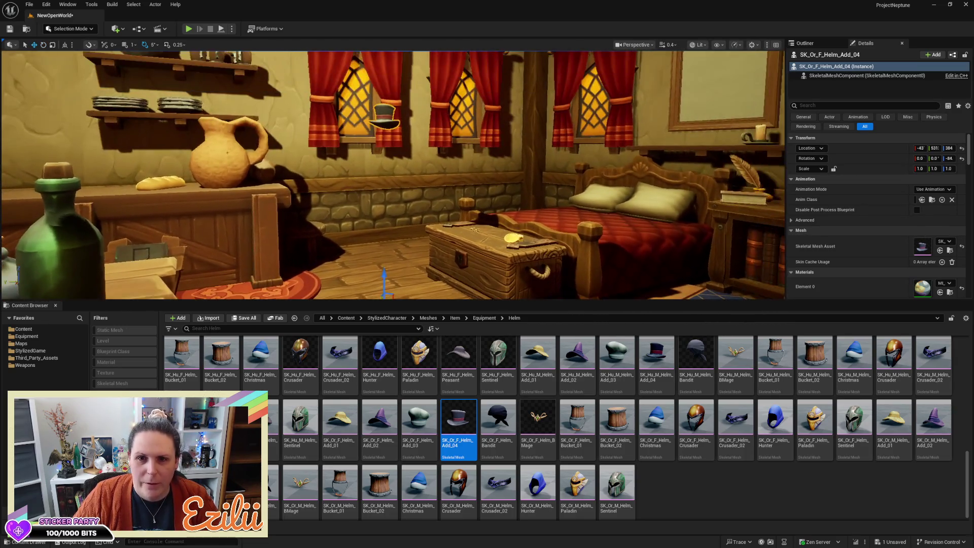
pyautogui.moveTo(468, 218)
pyautogui.mouseDown()
pyautogui.moveTo(467, 203)
pyautogui.moveTo(448, 242)
pyautogui.moveTo(511, 228)
pyautogui.moveTo(487, 102)
pyautogui.moveTo(482, 167)
pyautogui.moveTo(456, 182)
pyautogui.moveTo(432, 174)
pyautogui.moveTo(332, 255)
pyautogui.moveTo(270, 260)
pyautogui.moveTo(257, 242)
pyautogui.moveTo(276, 277)
pyautogui.mouseUp()
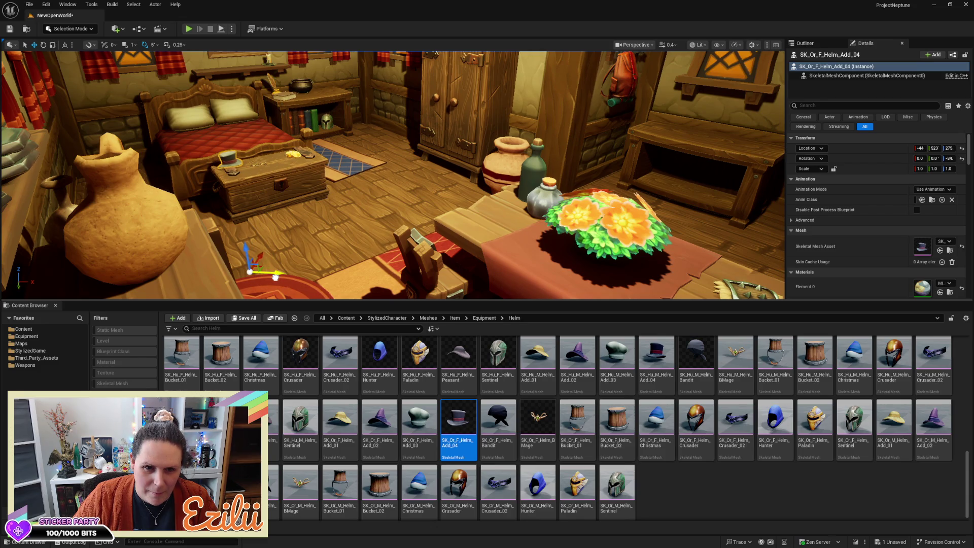
pyautogui.moveTo(358, 198)
pyautogui.mouseDown()
pyautogui.moveTo(331, 194)
pyautogui.moveTo(358, 198)
pyautogui.mouseUp()
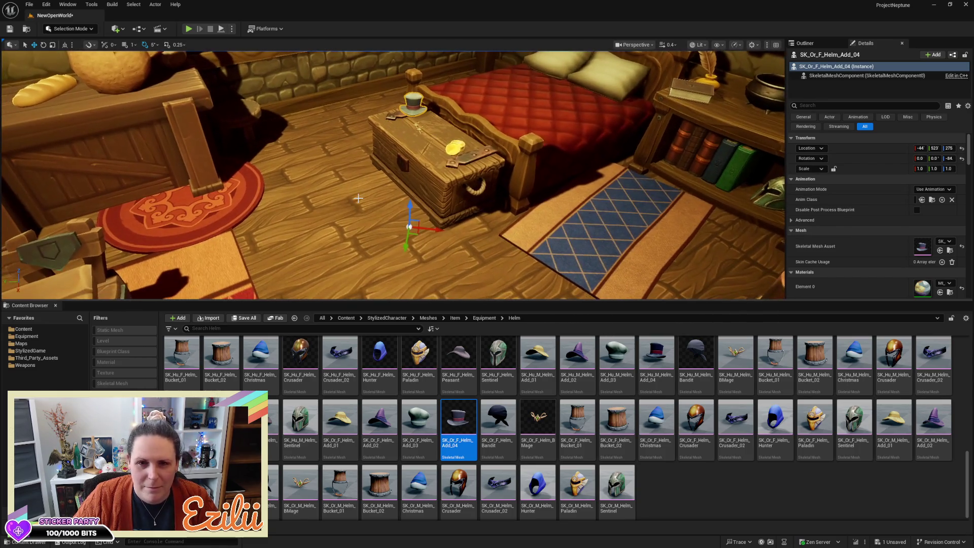
pyautogui.press('e')
pyautogui.moveTo(444, 243)
pyautogui.mouseDown()
pyautogui.moveTo(451, 231)
pyautogui.moveTo(424, 251)
pyautogui.mouseUp()
pyautogui.press('w')
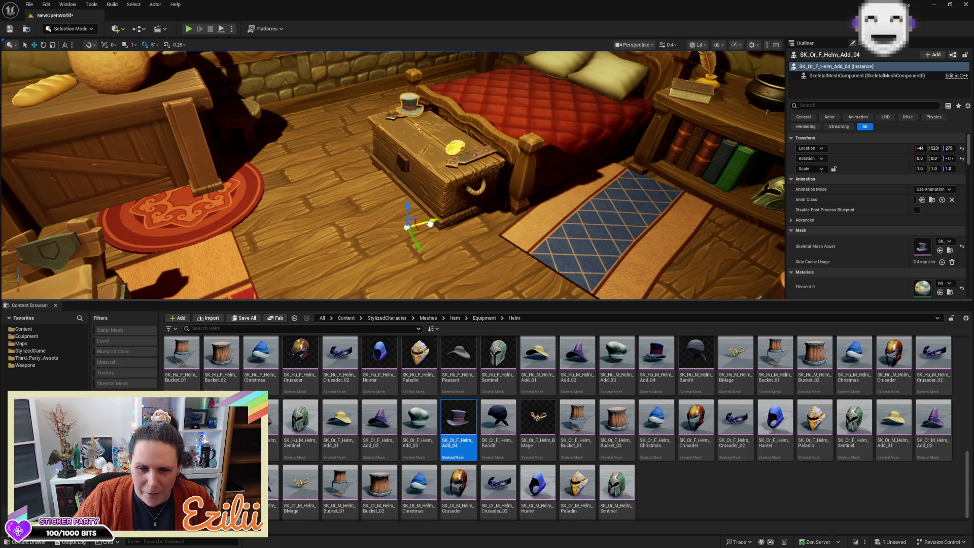
# - Tilt the top hat 5° on X and set its yaw to about -90
pyautogui.moveTo(451, 219)
pyautogui.mouseDown()
pyautogui.moveTo(429, 224)
pyautogui.moveTo(429, 206)
pyautogui.mouseUp()
pyautogui.moveTo(393, 251)
pyautogui.mouseDown()
pyautogui.moveTo(393, 266)
pyautogui.moveTo(392, 257)
pyautogui.mouseUp()
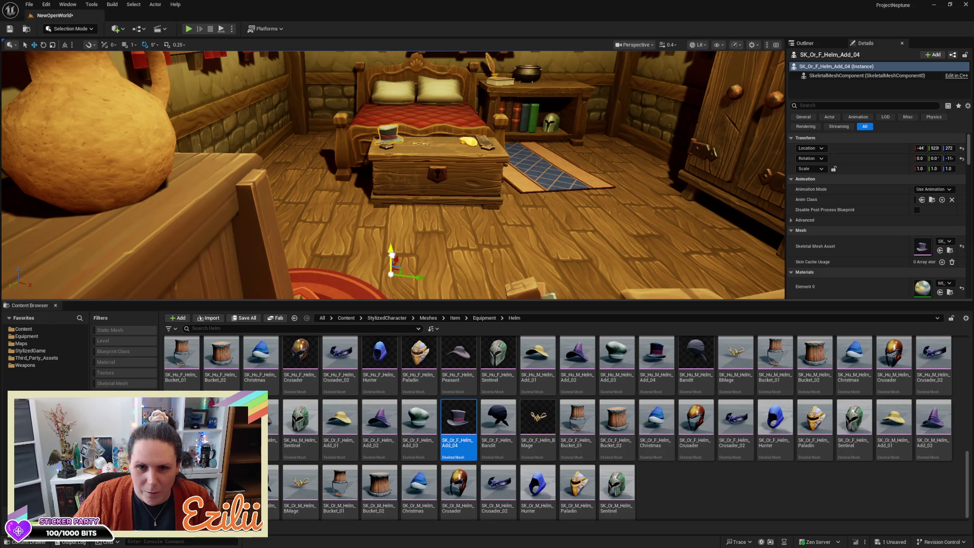
pyautogui.press('e')
pyautogui.moveTo(392, 237); pyautogui.dragTo(401, 237)
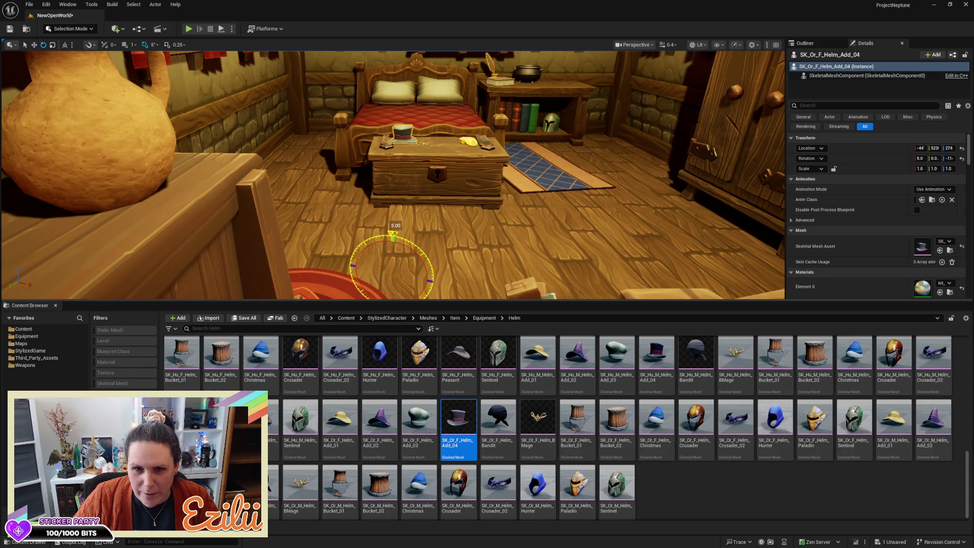
pyautogui.press('w')
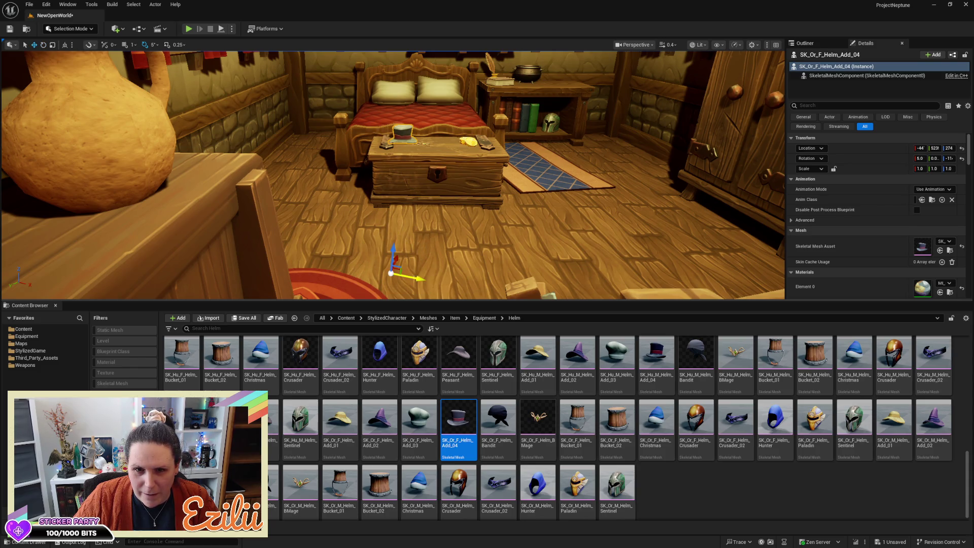
pyautogui.moveTo(451, 227)
pyautogui.mouseDown()
pyautogui.moveTo(523, 229)
pyautogui.moveTo(434, 231)
pyautogui.mouseUp()
pyautogui.moveTo(477, 267)
pyautogui.mouseDown()
pyautogui.moveTo(425, 293)
pyautogui.moveTo(426, 276)
pyautogui.moveTo(401, 294)
pyautogui.mouseUp()
pyautogui.moveTo(550, 304); pyautogui.dragTo(556, 454)
# - Delete the jar from the top of the cabinet
pyautogui.scroll(3, 569, 350)
pyautogui.moveTo(568, 350)
pyautogui.mouseDown()
pyautogui.moveTo(538, 350)
pyautogui.moveTo(538, 309)
pyautogui.mouseUp()
pyautogui.scroll(3, 511, 312)
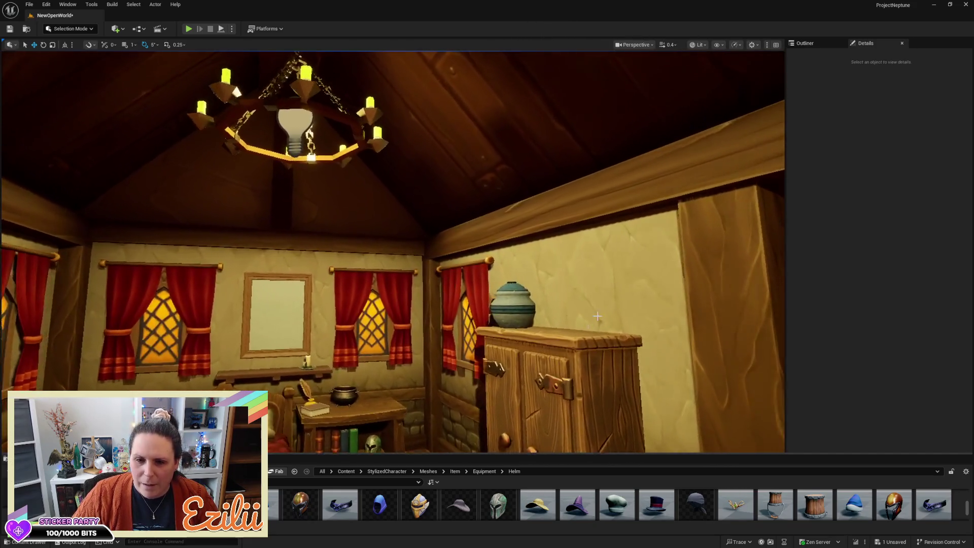
pyautogui.click(512, 312)
pyautogui.press('Delete')
pyautogui.moveTo(511, 312); pyautogui.dragTo(511, 351)
pyautogui.moveTo(183, 255)
pyautogui.mouseDown()
pyautogui.moveTo(183, 267)
pyautogui.moveTo(184, 255)
pyautogui.mouseUp()
# - Move the SM_Pot_6 cauldron from the bedside shelf onto the flower table
pyautogui.click(91, 244)
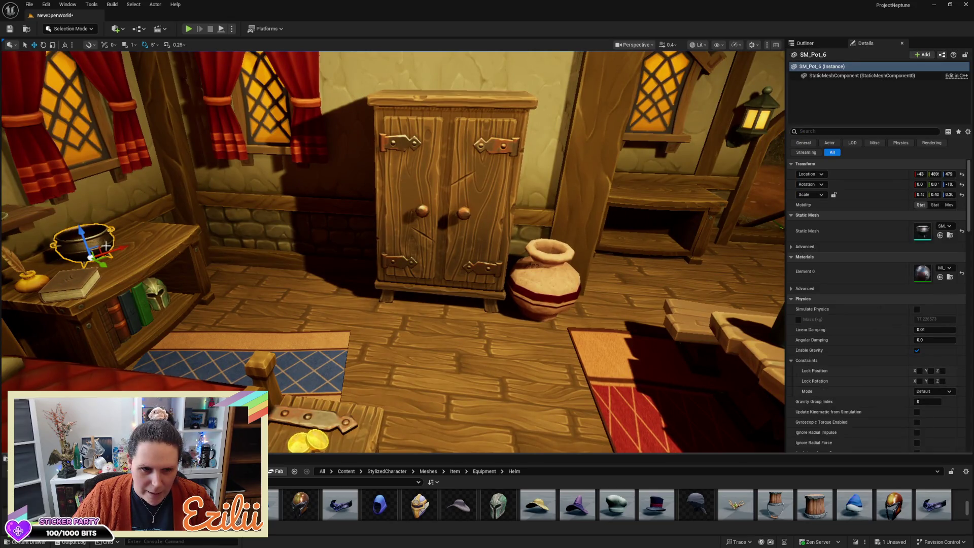
pyautogui.moveTo(295, 211); pyautogui.dragTo(90, 218)
pyautogui.moveTo(13, 212)
pyautogui.mouseDown()
pyautogui.moveTo(30, 200)
pyautogui.moveTo(576, 190)
pyautogui.moveTo(564, 217)
pyautogui.mouseUp()
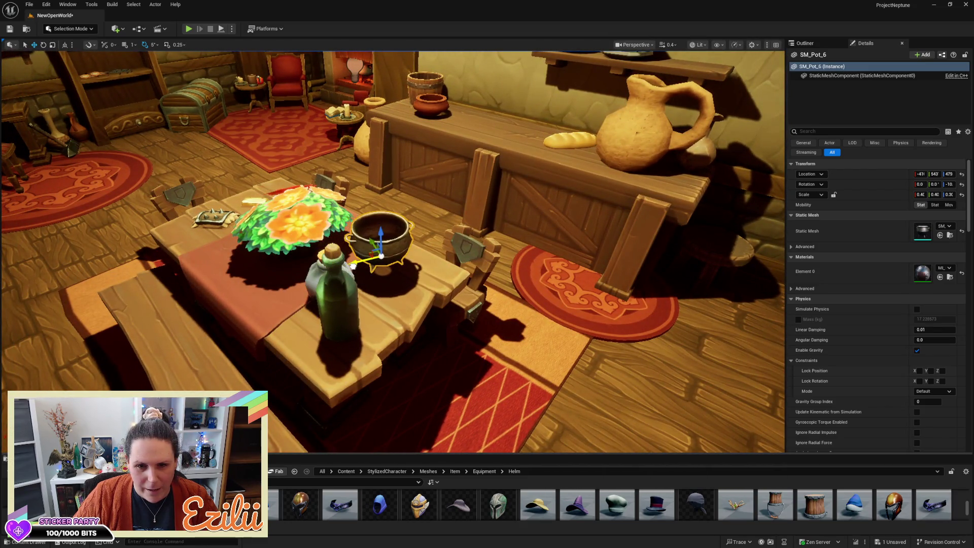
pyautogui.moveTo(445, 285)
pyautogui.mouseDown()
pyautogui.moveTo(430, 280)
pyautogui.moveTo(452, 229)
pyautogui.mouseUp()
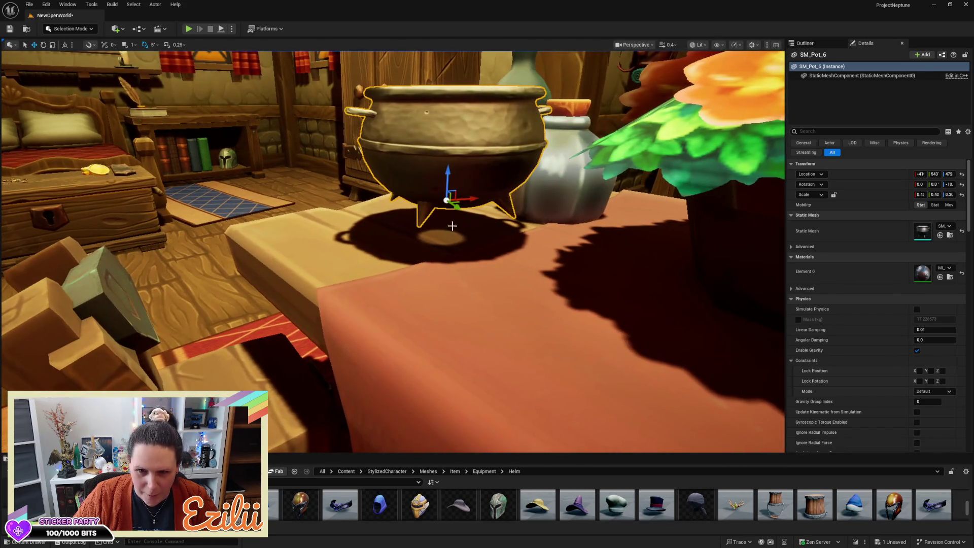
pyautogui.moveTo(471, 198); pyautogui.dragTo(422, 209)
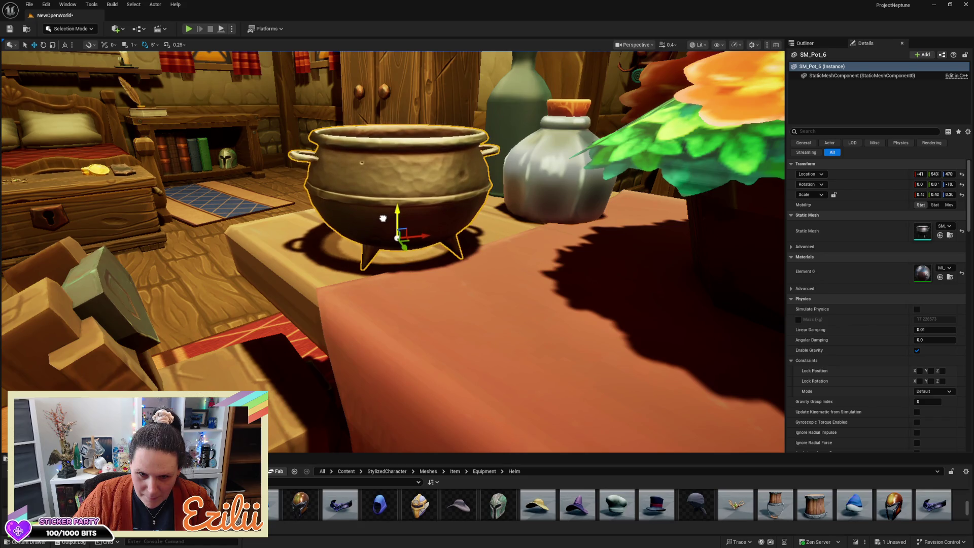
pyautogui.press('Escape')
pyautogui.moveTo(388, 221); pyautogui.dragTo(358, 228)
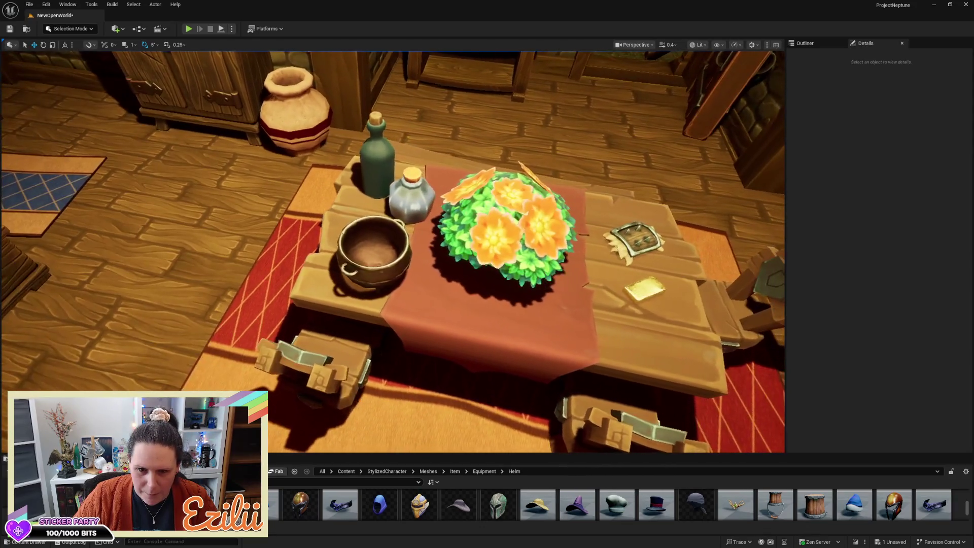
pyautogui.click(367, 245)
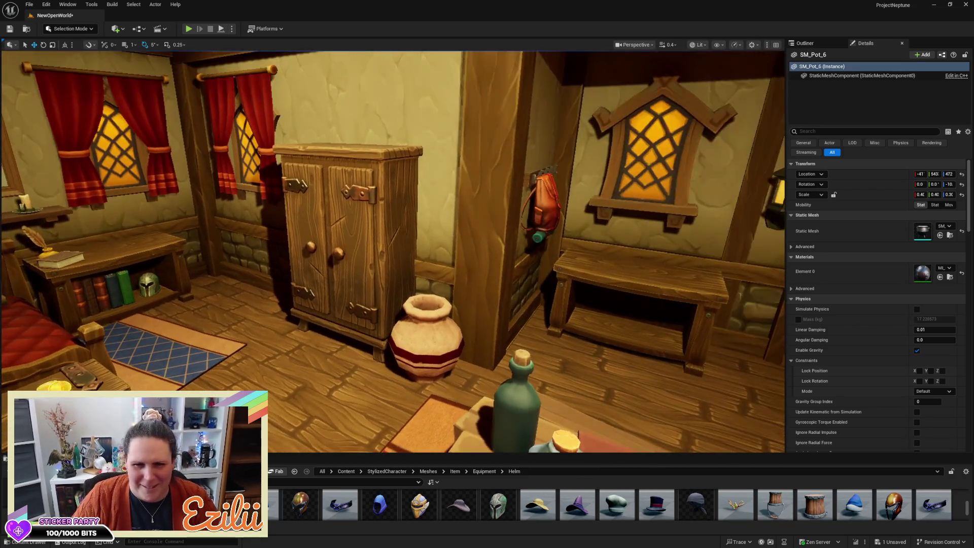
# - Lift SM_Pot_6 onto the wooden cabinet top beside the bed, seat it, and deselect
pyautogui.moveTo(670, 202); pyautogui.dragTo(670, 264)
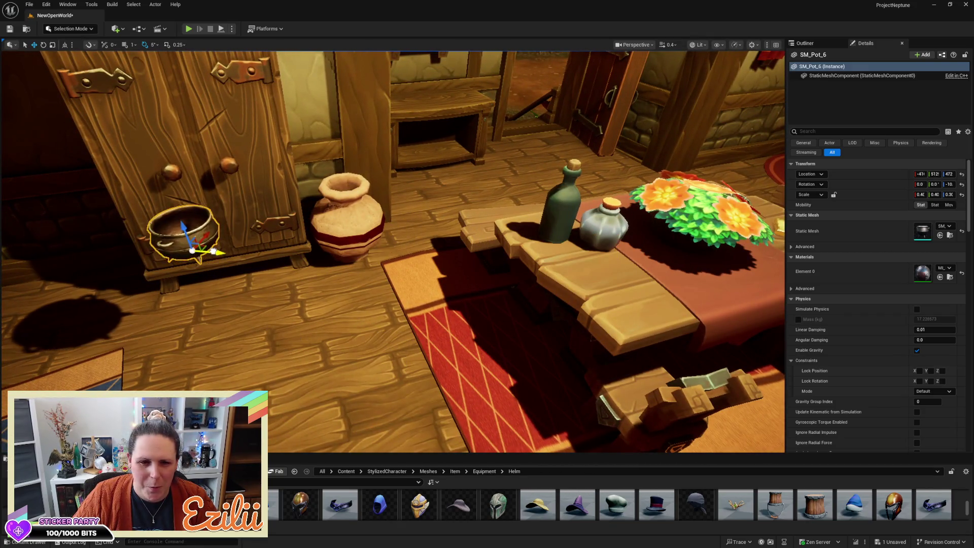
pyautogui.press('f')
pyautogui.moveTo(272, 250); pyautogui.dragTo(371, 253)
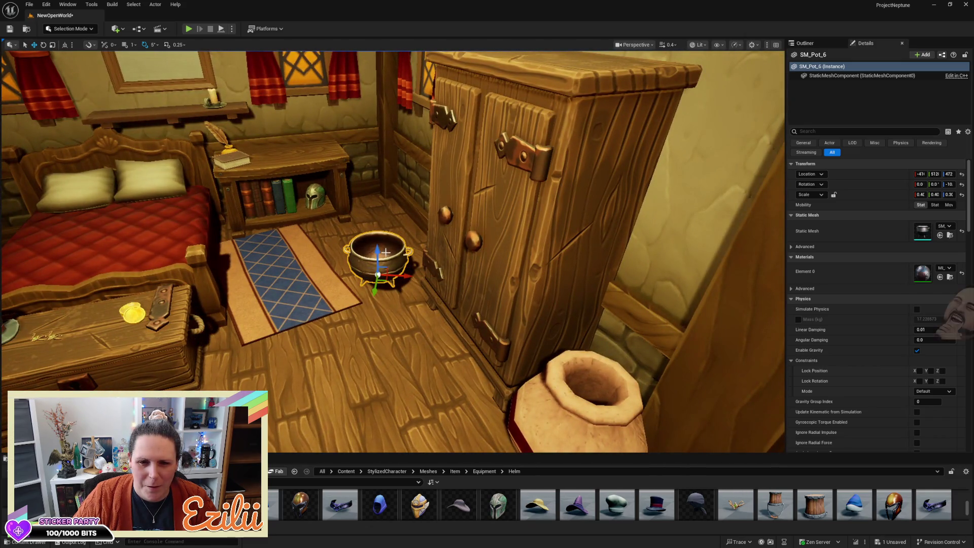
pyautogui.scroll(-6, 487, 333)
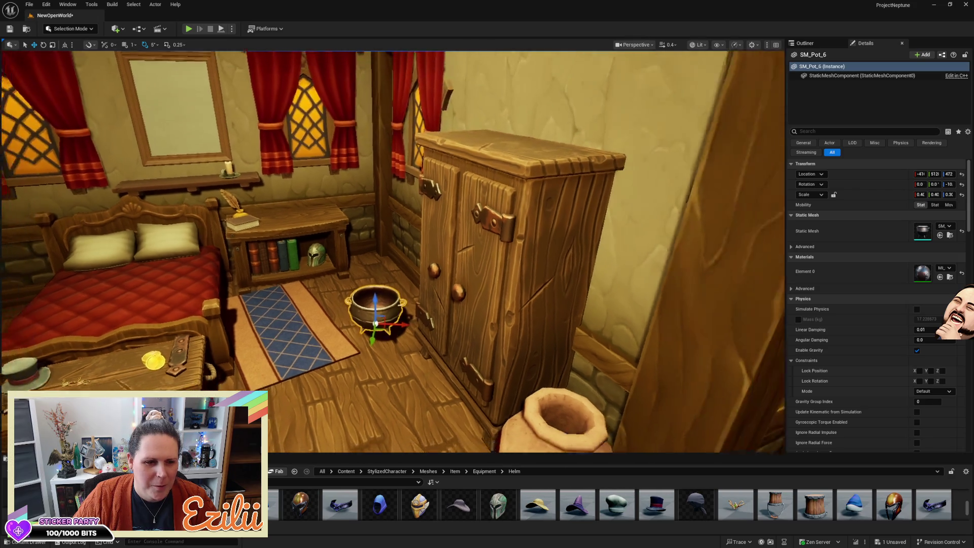
pyautogui.moveTo(378, 279); pyautogui.dragTo(392, 118)
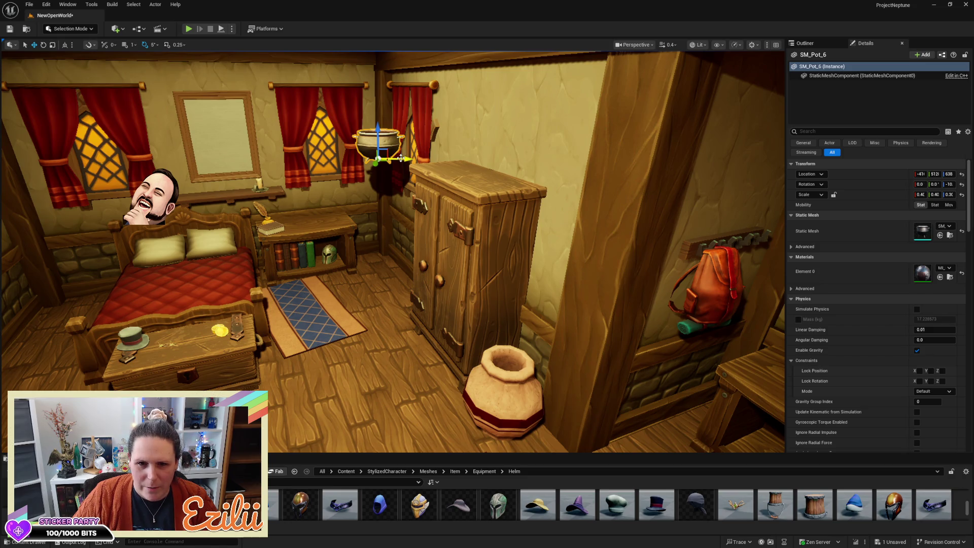
pyautogui.moveTo(401, 158)
pyautogui.mouseDown()
pyautogui.moveTo(508, 152)
pyautogui.moveTo(427, 122)
pyautogui.mouseUp()
pyautogui.moveTo(495, 145); pyautogui.dragTo(496, 145)
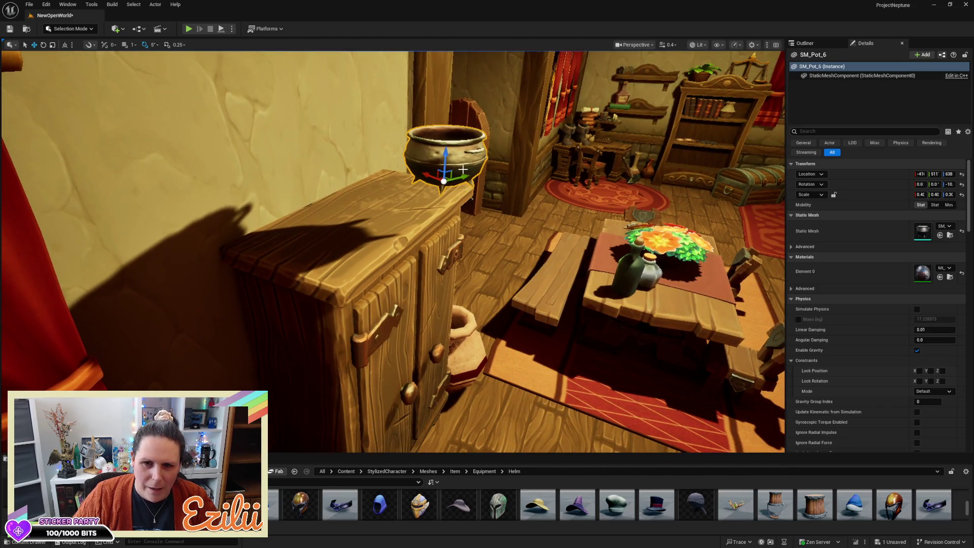
pyautogui.moveTo(462, 173)
pyautogui.mouseDown()
pyautogui.moveTo(355, 174)
pyautogui.moveTo(333, 178)
pyautogui.moveTo(325, 193)
pyautogui.moveTo(325, 146)
pyautogui.moveTo(411, 128)
pyautogui.moveTo(395, 142)
pyautogui.moveTo(394, 186)
pyautogui.mouseUp()
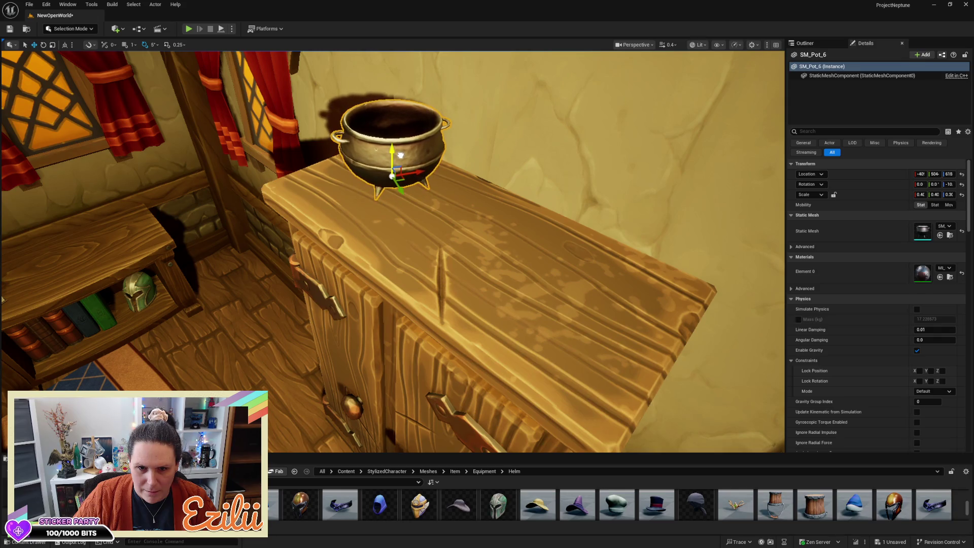
pyautogui.moveTo(401, 153); pyautogui.dragTo(406, 194)
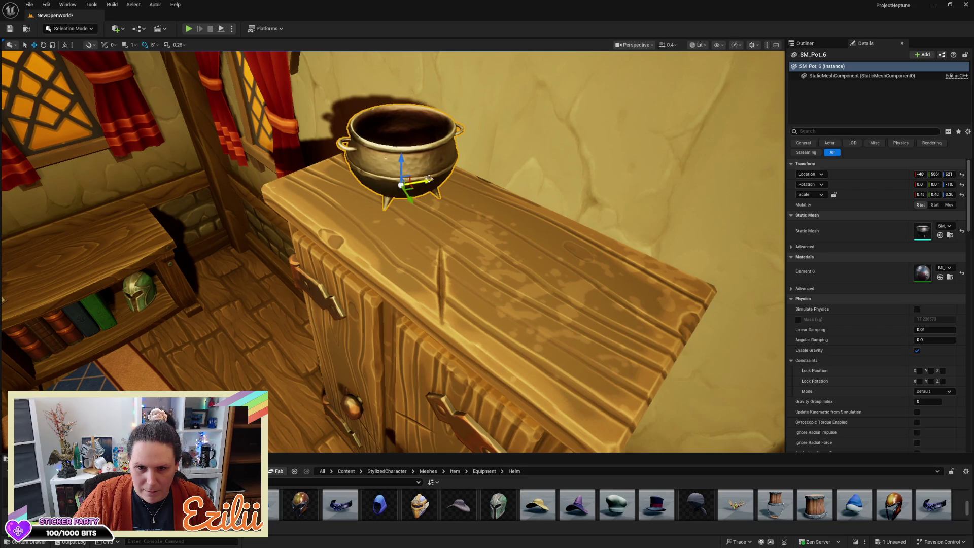
pyautogui.press('Escape')
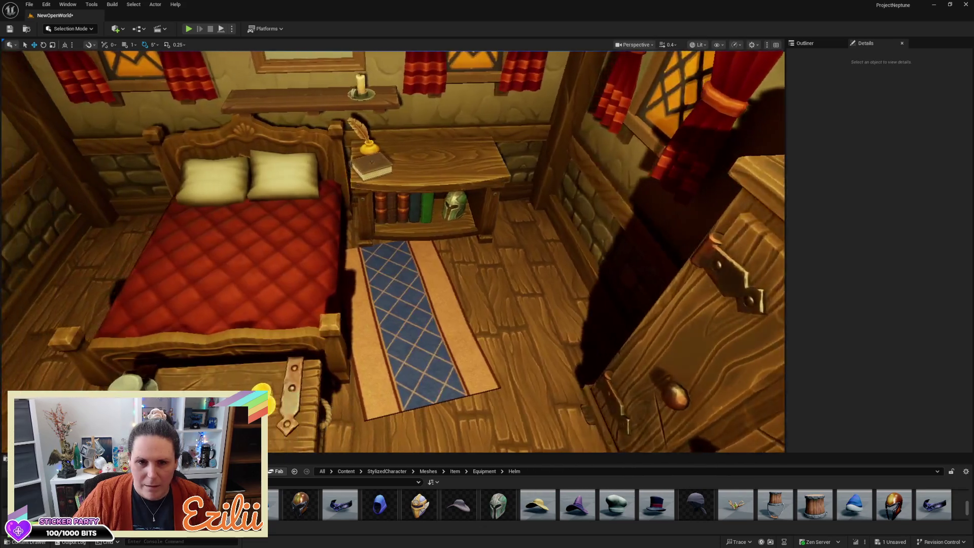
# - Lift Ink_bottle5 from the nightstand up to wall-shelf height and turn it slightly
pyautogui.moveTo(518, 207)
pyautogui.mouseDown()
pyautogui.moveTo(515, 215)
pyautogui.moveTo(518, 208)
pyautogui.mouseUp()
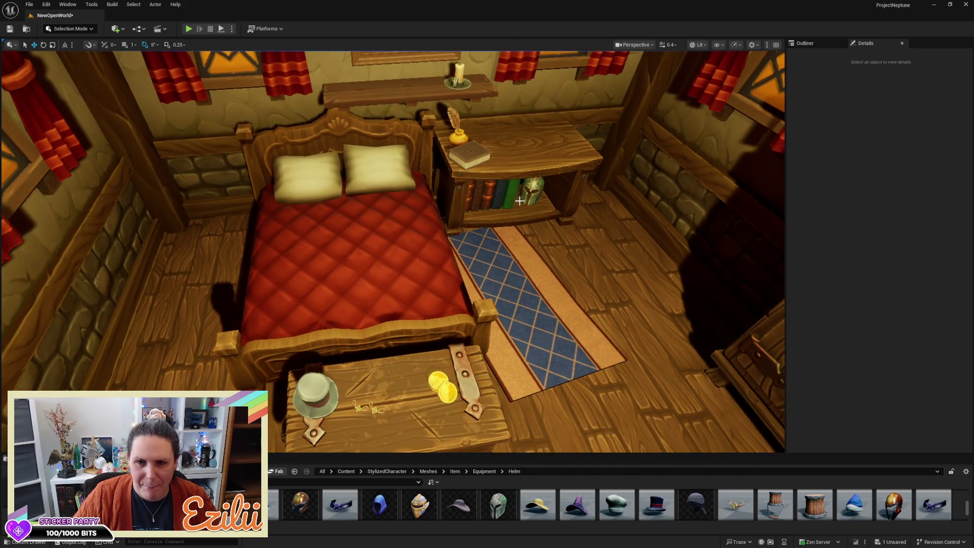
pyautogui.click(462, 133)
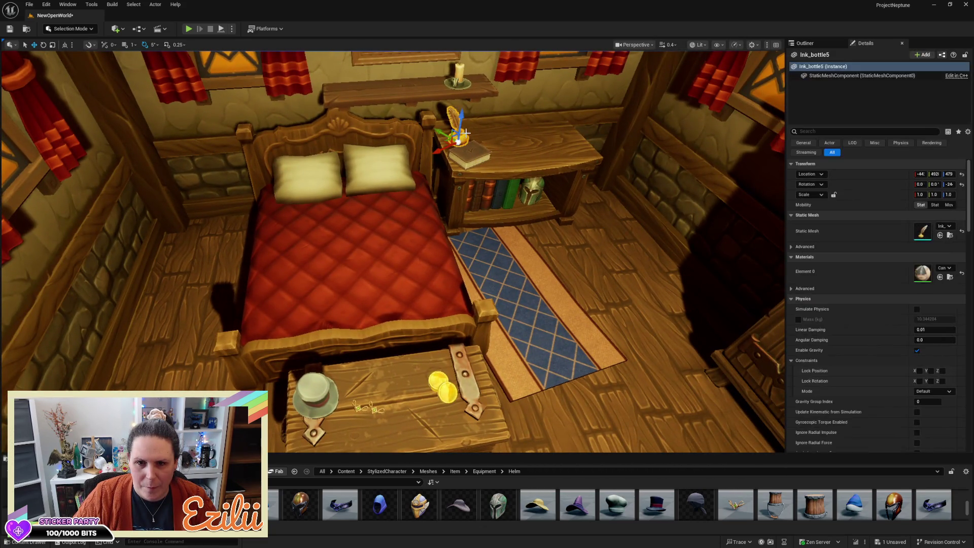
pyautogui.moveTo(459, 98); pyautogui.dragTo(459, 75)
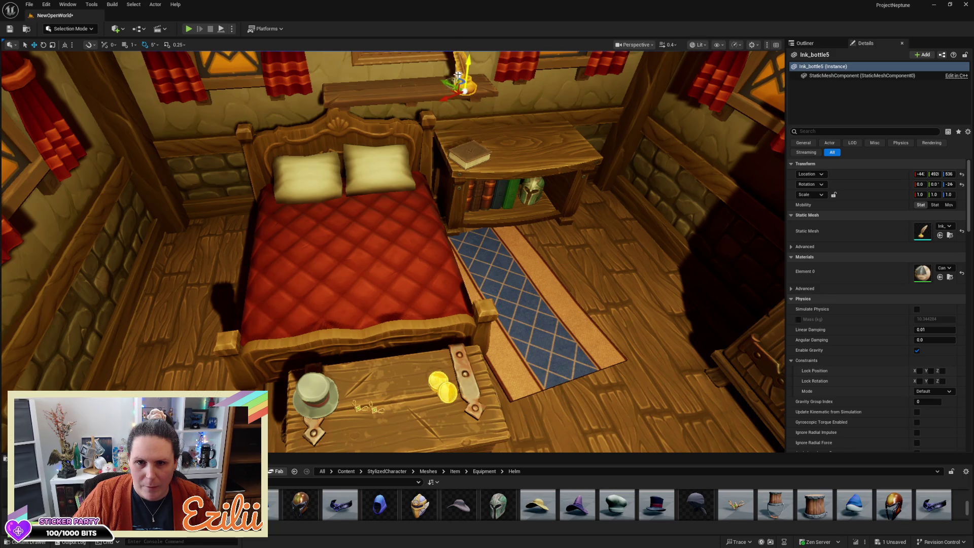
pyautogui.press('e')
pyautogui.moveTo(462, 108)
pyautogui.mouseDown()
pyautogui.moveTo(476, 102)
pyautogui.moveTo(411, 105)
pyautogui.moveTo(437, 104)
pyautogui.moveTo(425, 99)
pyautogui.mouseUp()
pyautogui.press('w')
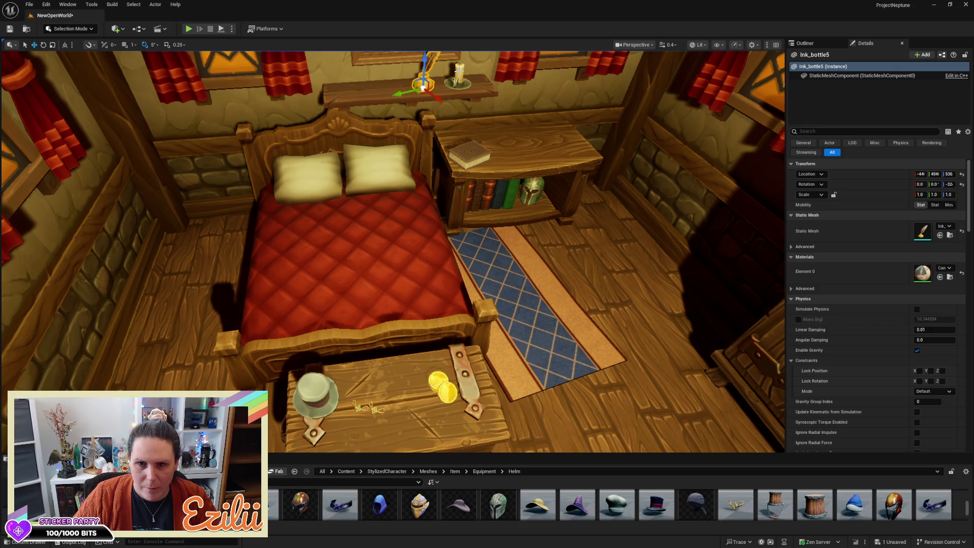
# - Slide Candle_28 and the ink bottle left along the shelf and rotate them together
pyautogui.click(463, 87)
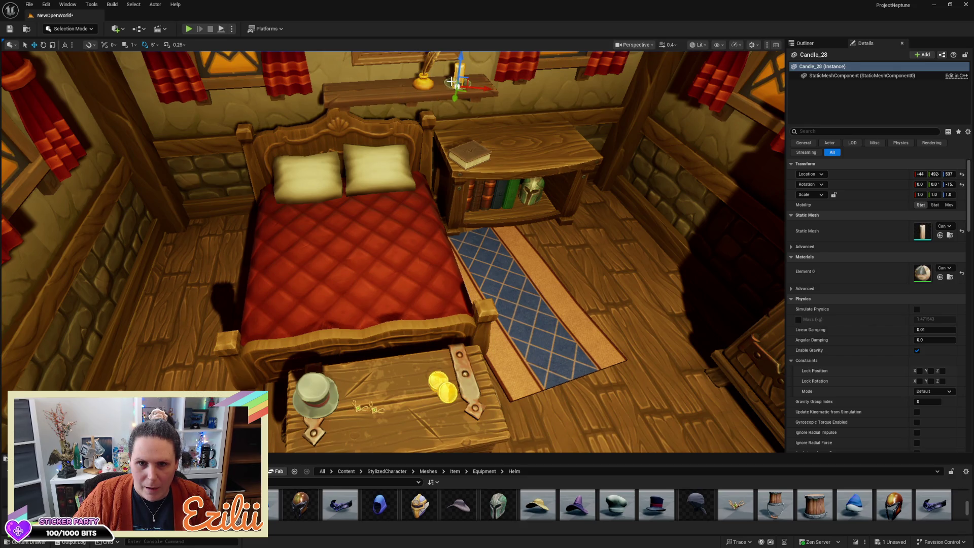
pyautogui.keyDown('ctrl'); pyautogui.click(450, 82); pyautogui.keyUp('ctrl')
pyautogui.moveTo(437, 84)
pyautogui.mouseDown()
pyautogui.moveTo(414, 80)
pyautogui.moveTo(412, 100)
pyautogui.moveTo(373, 88)
pyautogui.mouseUp()
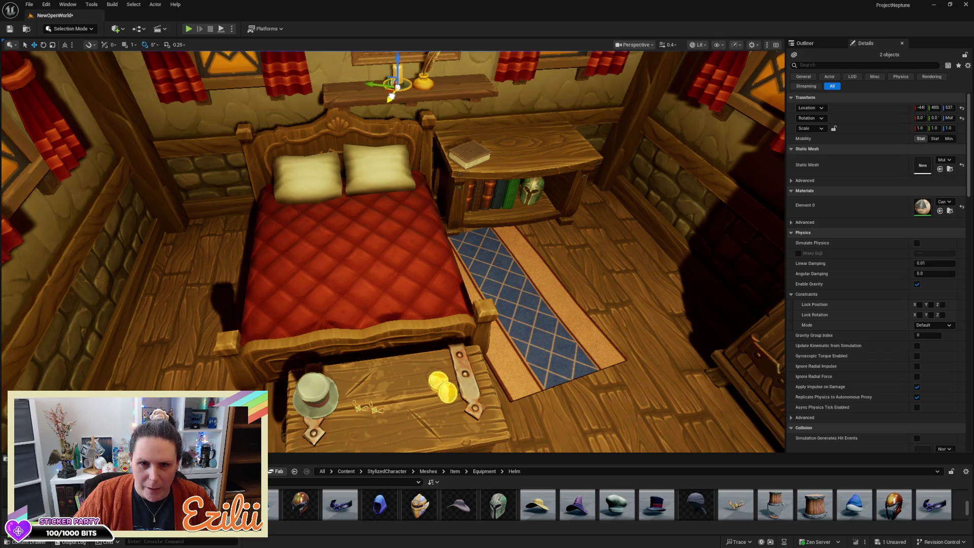
pyautogui.press('e')
pyautogui.moveTo(415, 108)
pyautogui.mouseDown()
pyautogui.moveTo(398, 113)
pyautogui.moveTo(429, 83)
pyautogui.moveTo(427, 94)
pyautogui.moveTo(502, 93)
pyautogui.moveTo(489, 95)
pyautogui.mouseUp()
# - Rotate the ink bottle alone about 30 degrees on the shelf
pyautogui.click(431, 94)
pyautogui.press('w')
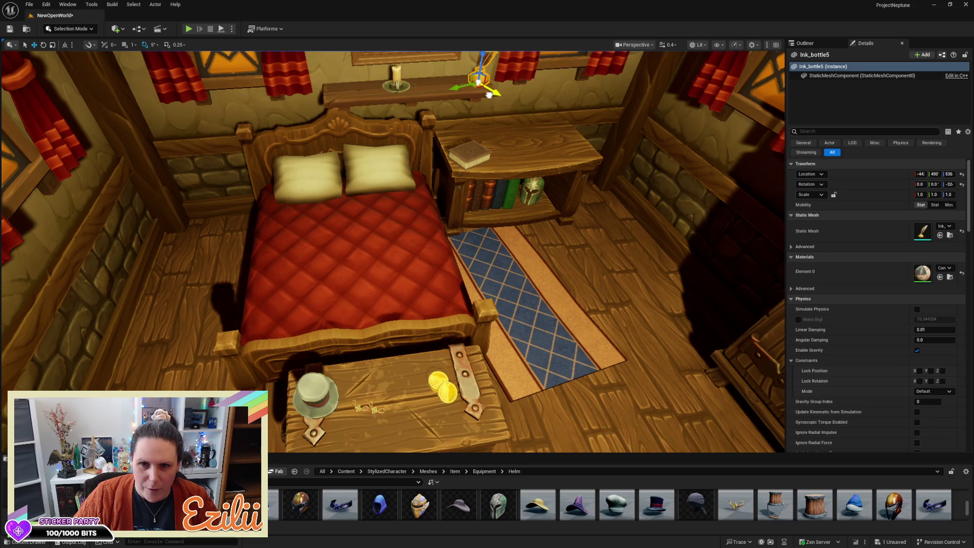
pyautogui.scroll(5, 408, 129)
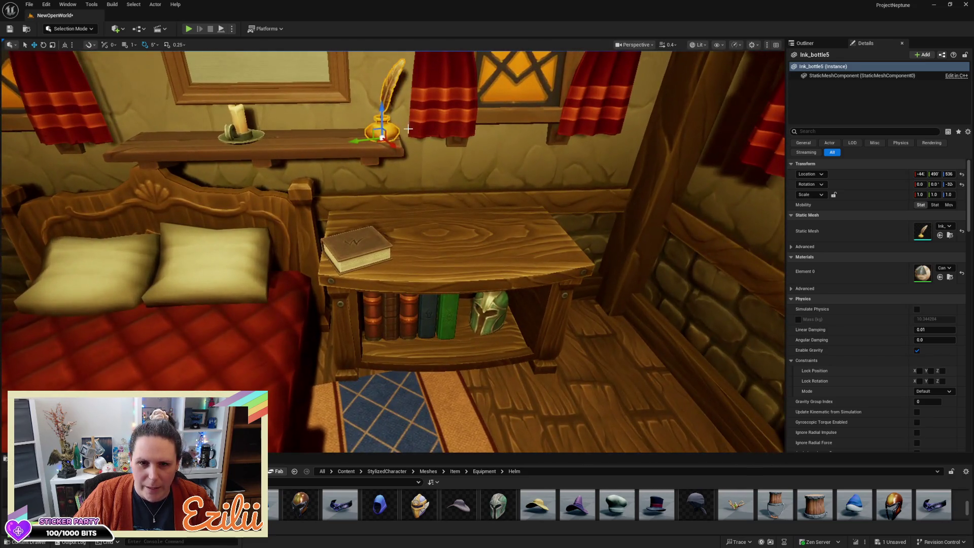
pyautogui.press('e')
pyautogui.moveTo(372, 150); pyautogui.dragTo(393, 151)
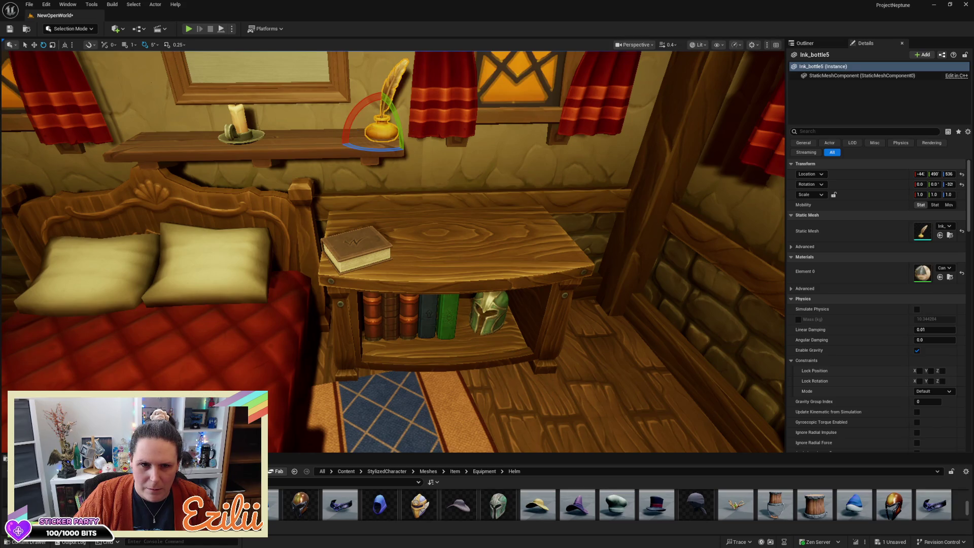
# - Slide the candle and its companion object right along the shelf
pyautogui.click(246, 141)
pyautogui.keyDown('ctrl'); pyautogui.click(222, 136); pyautogui.keyUp('ctrl')
pyautogui.press('w')
pyautogui.moveTo(242, 141)
pyautogui.mouseDown()
pyautogui.moveTo(344, 144)
pyautogui.moveTo(334, 155)
pyautogui.moveTo(324, 155)
pyautogui.moveTo(351, 140)
pyautogui.moveTo(317, 137)
pyautogui.moveTo(327, 143)
pyautogui.mouseUp()
pyautogui.press('e')
pyautogui.press('w')
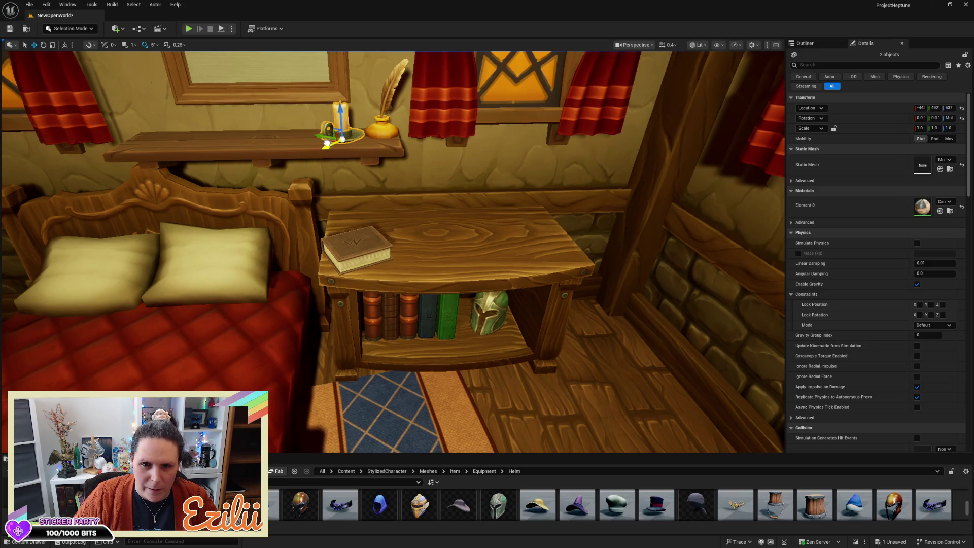
# - Turn SM_Book4 on the nightstand
pyautogui.click(346, 241)
pyautogui.press('e')
pyautogui.moveTo(347, 278); pyautogui.dragTo(321, 267)
# - Move SM_Book4 to the nightstand's back-right corner, then orbit to view the room
pyautogui.press('w')
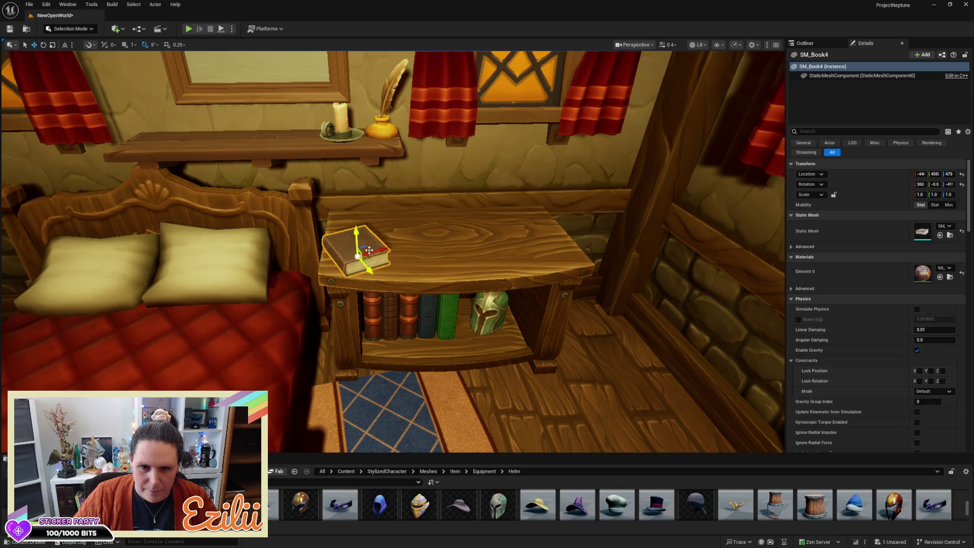
pyautogui.moveTo(379, 252)
pyautogui.mouseDown()
pyautogui.moveTo(520, 213)
pyautogui.moveTo(526, 229)
pyautogui.moveTo(396, 244)
pyautogui.moveTo(305, 242)
pyautogui.moveTo(472, 245)
pyautogui.moveTo(398, 296)
pyautogui.mouseUp()
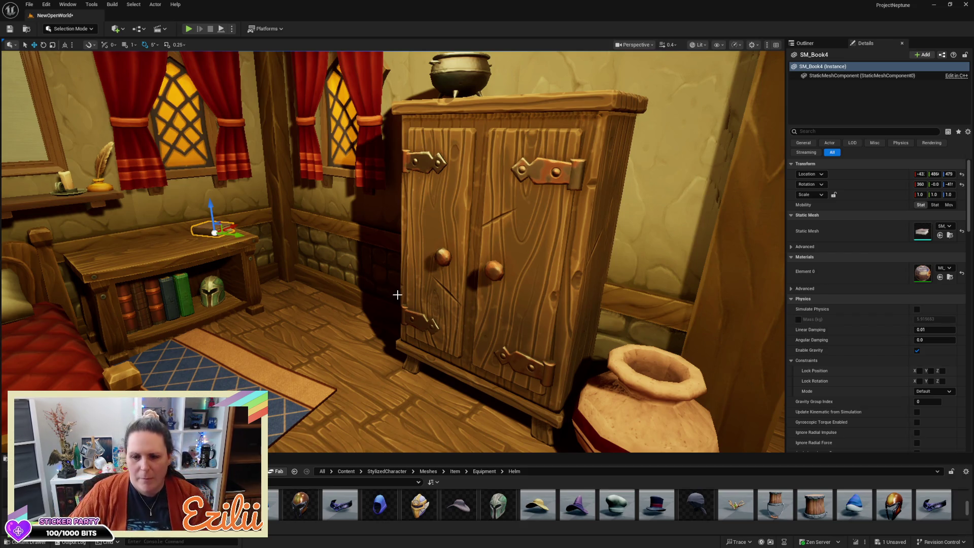
pyautogui.moveTo(460, 379)
pyautogui.mouseDown()
pyautogui.moveTo(273, 380)
pyautogui.moveTo(242, 366)
pyautogui.moveTo(459, 380)
pyautogui.mouseUp()
pyautogui.scroll(-3, 619, 491)
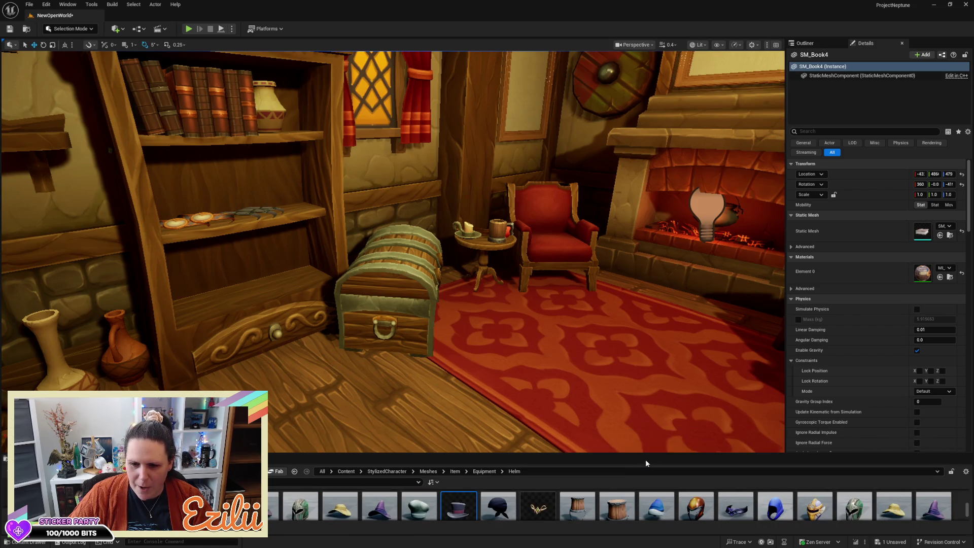
# - Enlarge the Content Browser and scroll through the Helm assets
pyautogui.moveTo(663, 454); pyautogui.dragTo(703, 313)
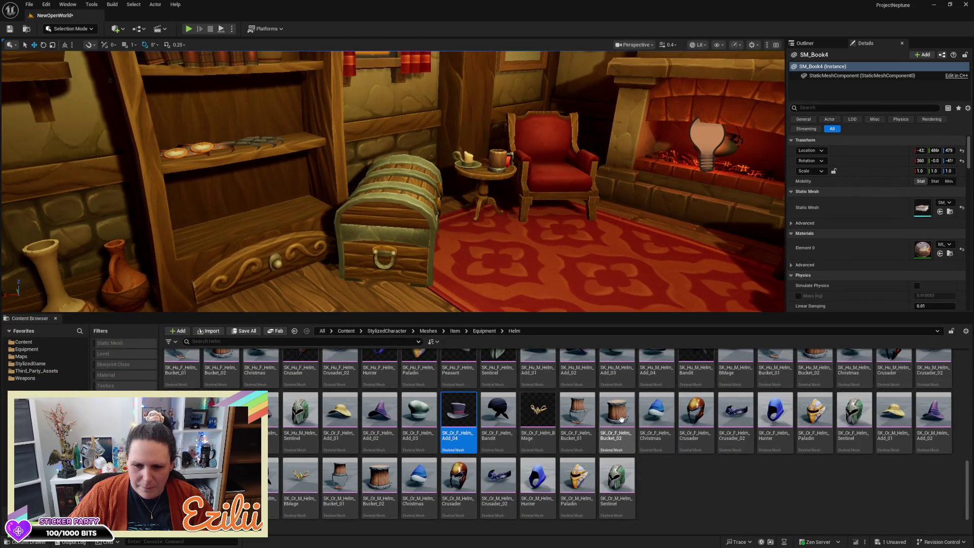
pyautogui.scroll(5, 620, 420)
pyautogui.scroll(3, 620, 419)
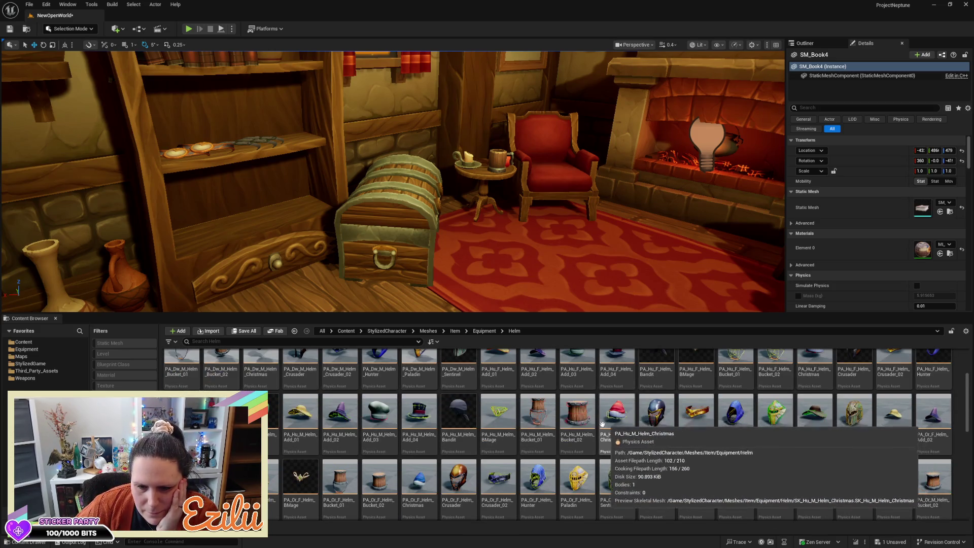
pyautogui.scroll(2, 623, 411)
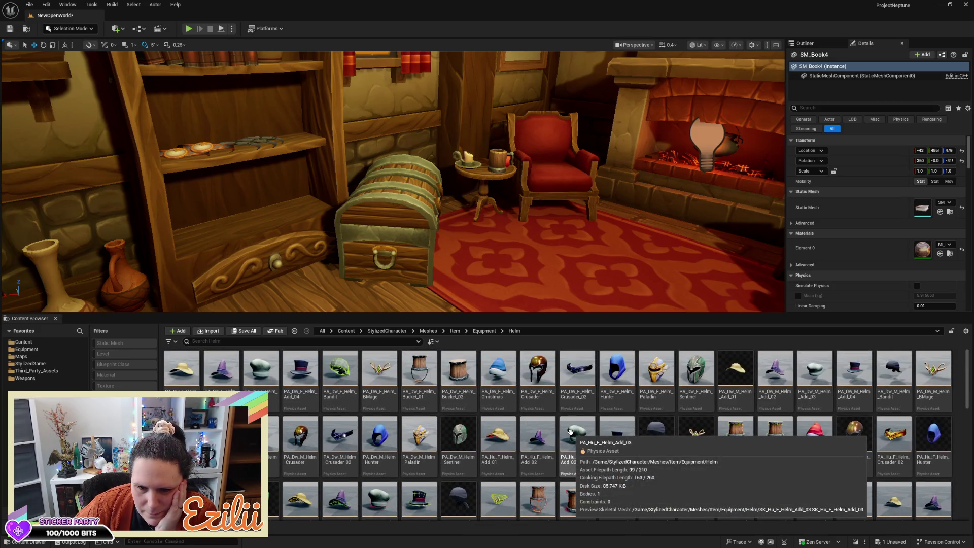
pyautogui.scroll(-2, 570, 431)
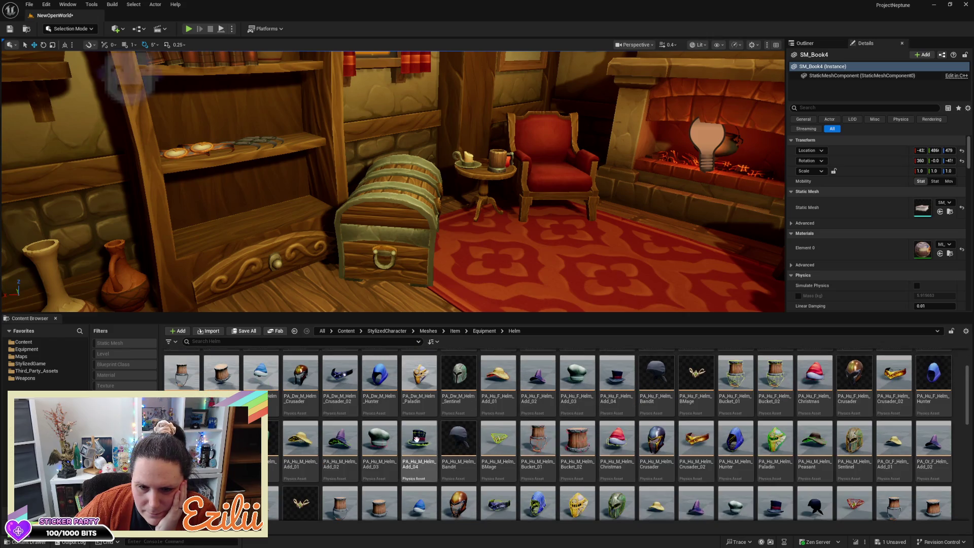
pyautogui.scroll(-2, 327, 447)
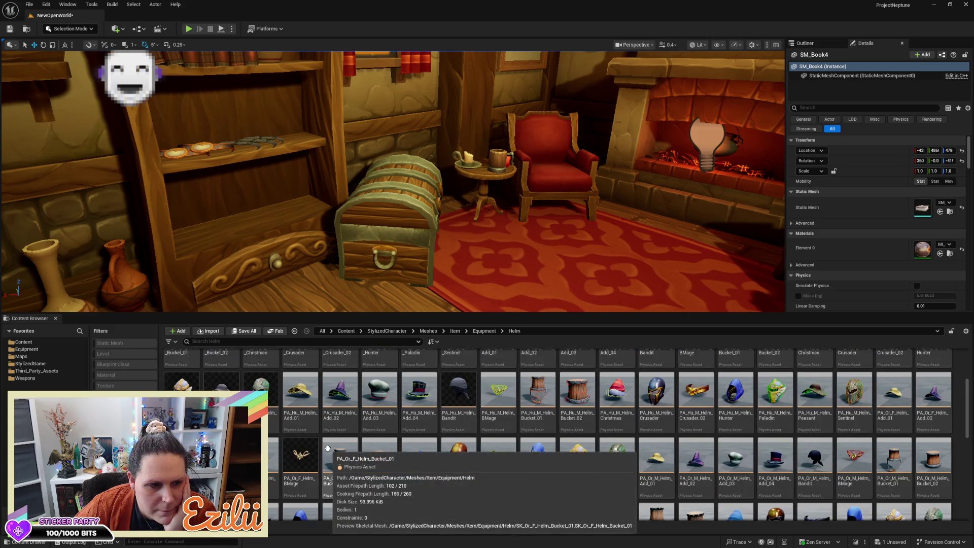
pyautogui.scroll(-1, 327, 447)
# - Pick the SK_Or_F_Helm_Add_04 top hat, then go back up to the Equipment folder
pyautogui.moveTo(381, 303)
pyautogui.mouseDown()
pyautogui.moveTo(315, 289)
pyautogui.moveTo(319, 233)
pyautogui.moveTo(330, 284)
pyautogui.moveTo(355, 304)
pyautogui.mouseUp()
pyautogui.scroll(-1, 357, 403)
pyautogui.scroll(-5, 358, 403)
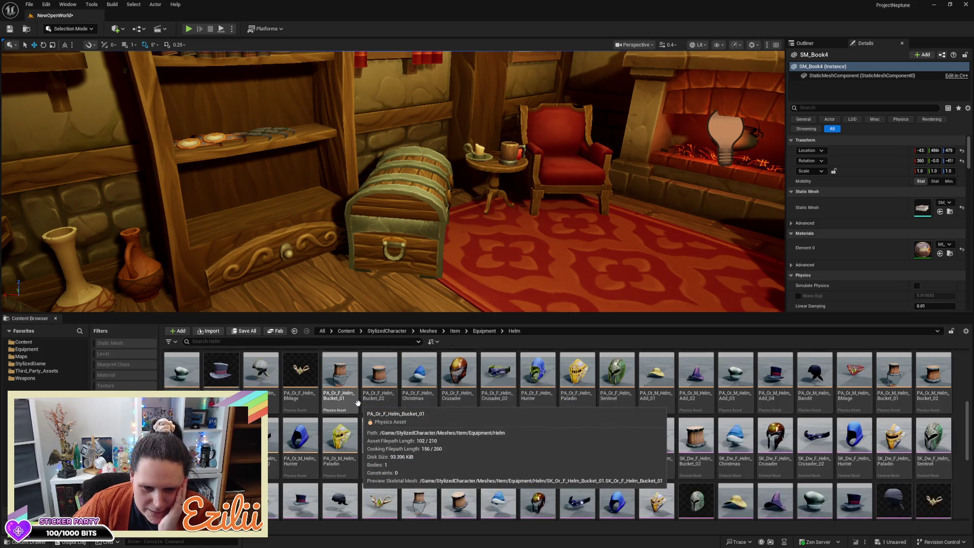
pyautogui.scroll(-4, 470, 462)
pyautogui.click(470, 462)
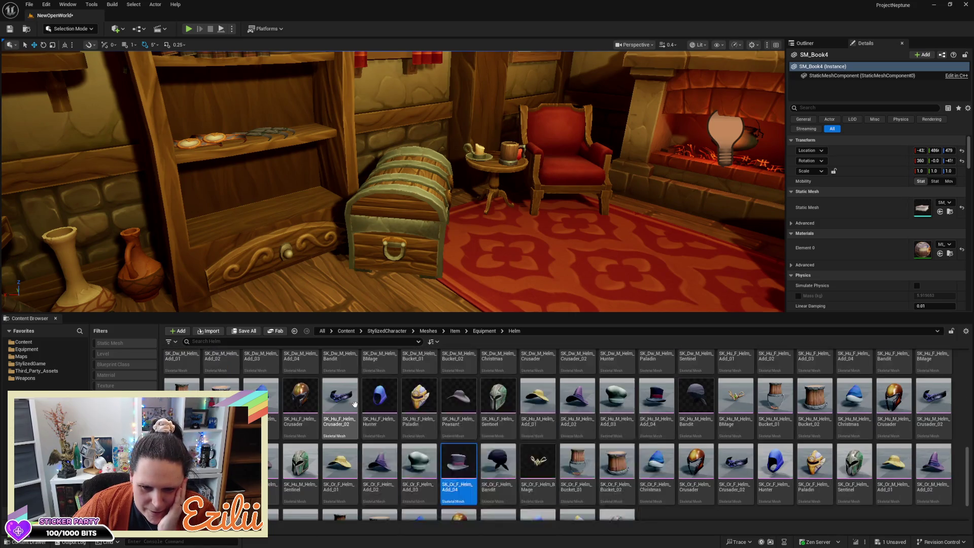
pyautogui.scroll(-1, 470, 463)
pyautogui.scroll(-5, 470, 463)
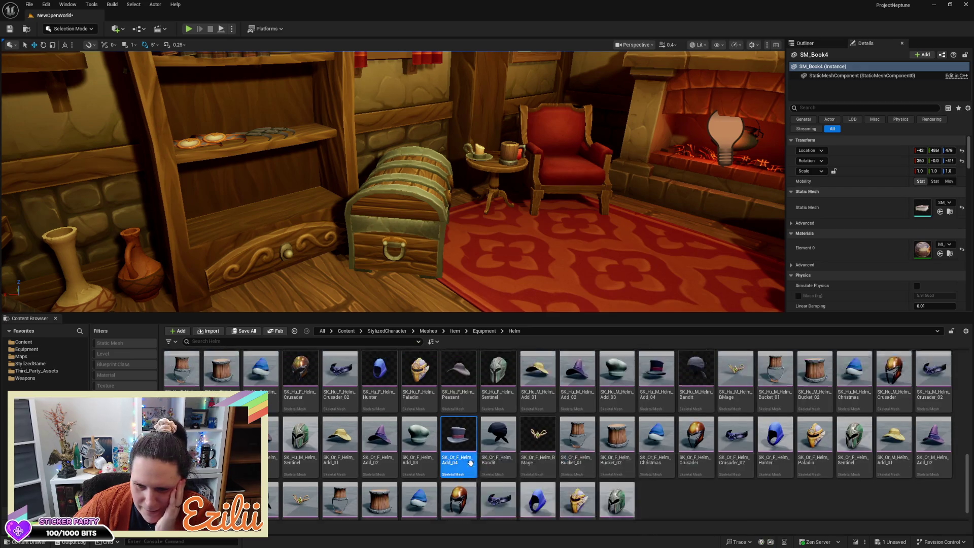
pyautogui.scroll(5, 477, 462)
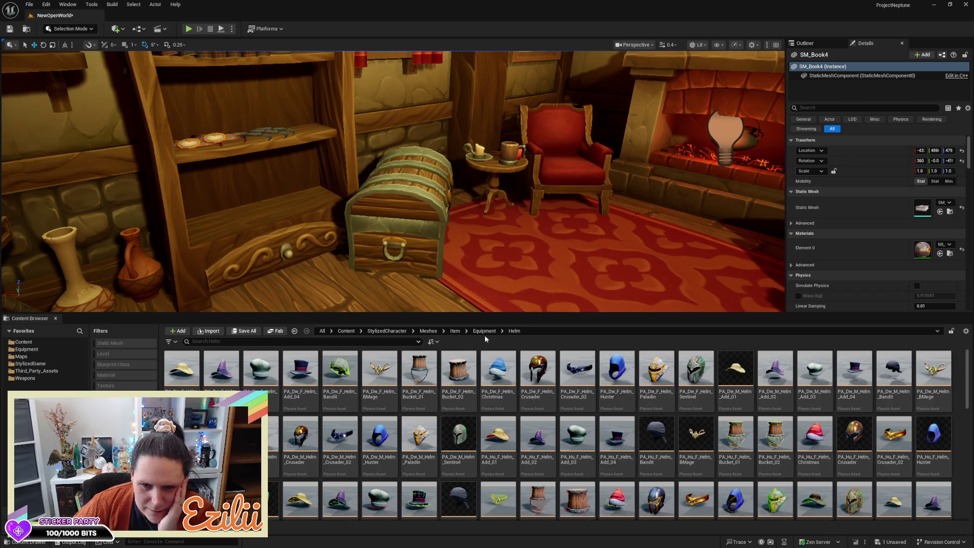
pyautogui.click(484, 331)
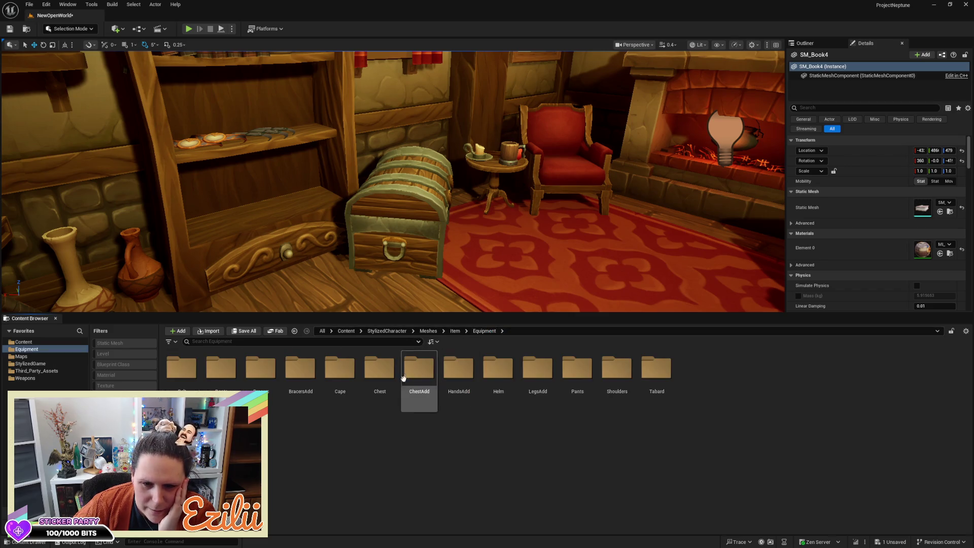